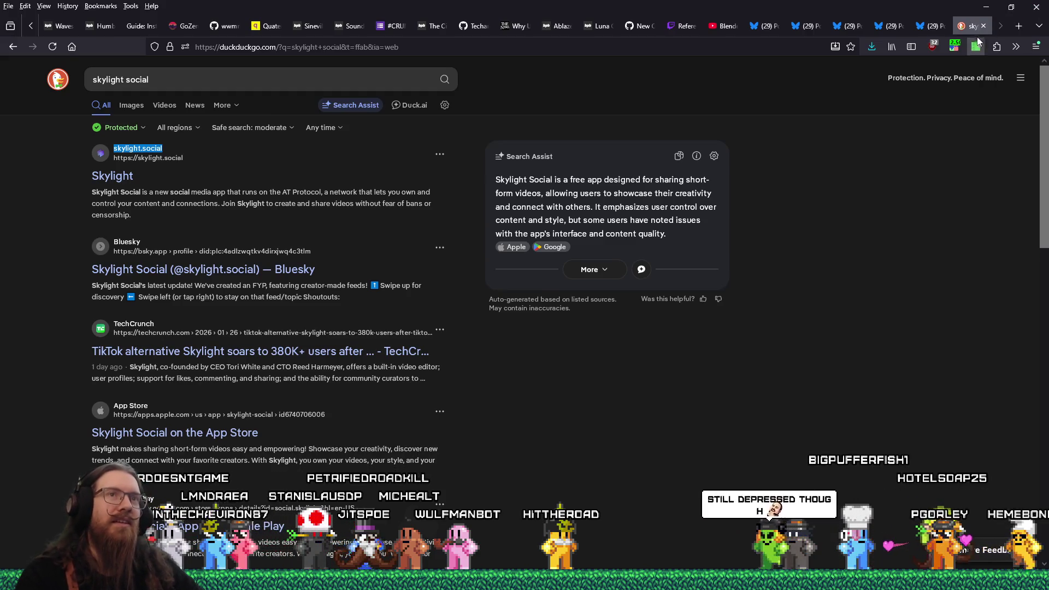
# Step: Close the DuckDuckGo search tab to return to the Watering Hole post, then open a new tab
pyautogui.click(984, 26)
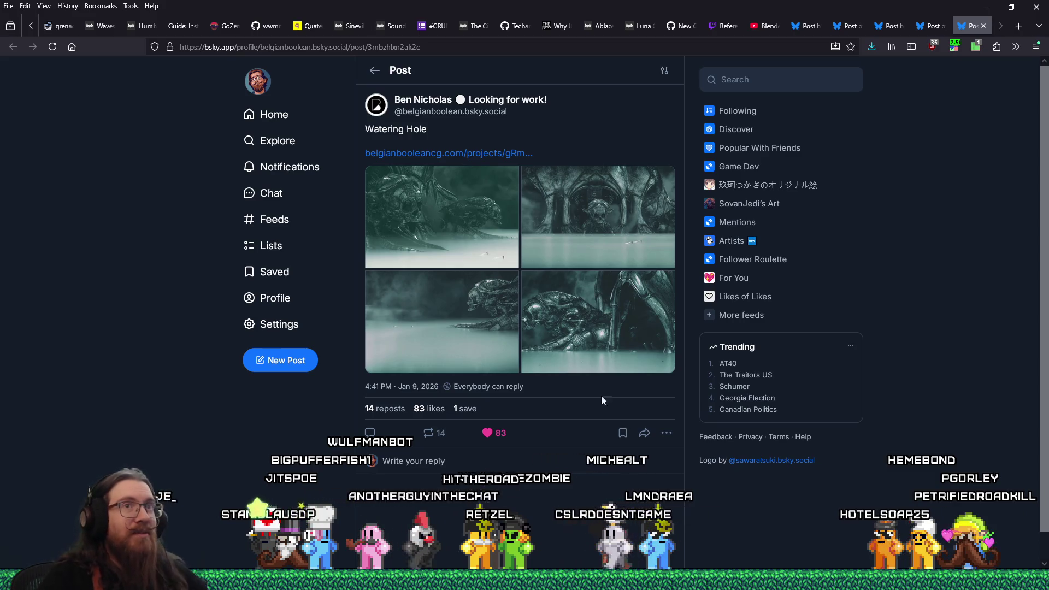
pyautogui.hotkey('ctrl', 't')
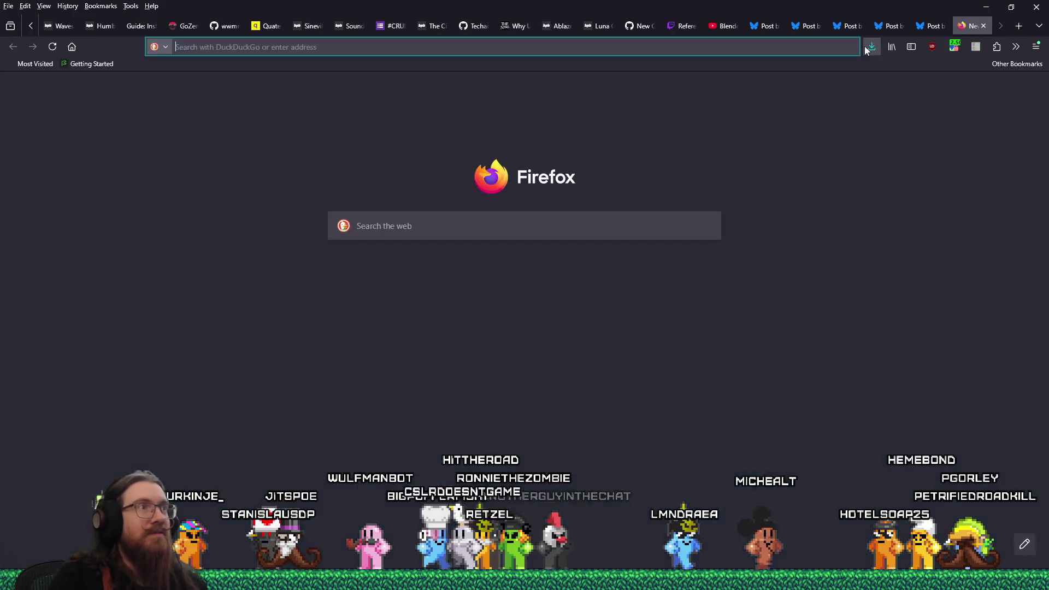
# Step: Load the Bluesky user's profile address in the new tab
pyautogui.write('bsky.app/')
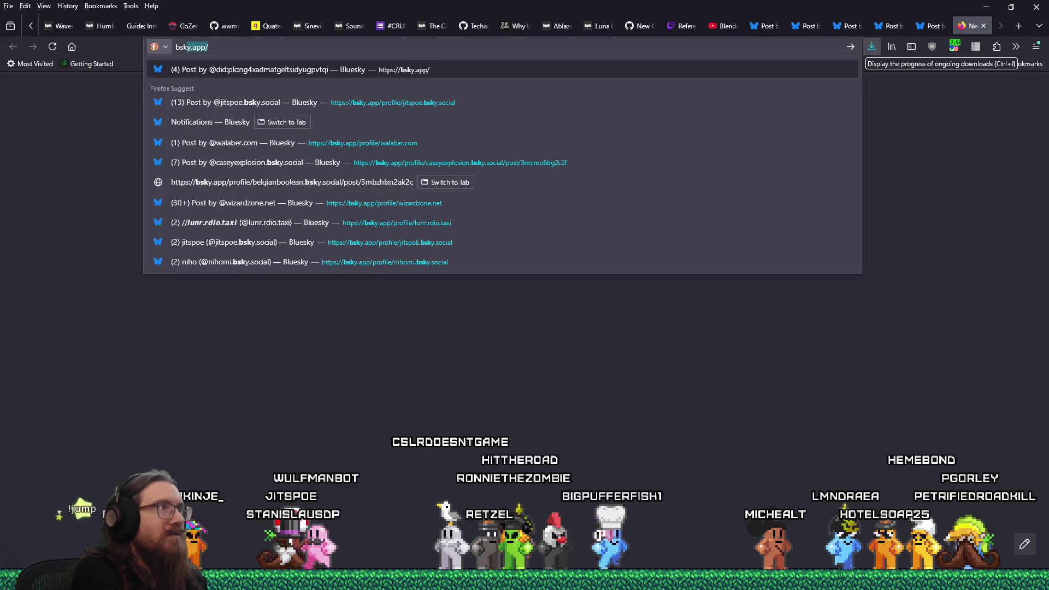
pyautogui.write('pp/profile/')
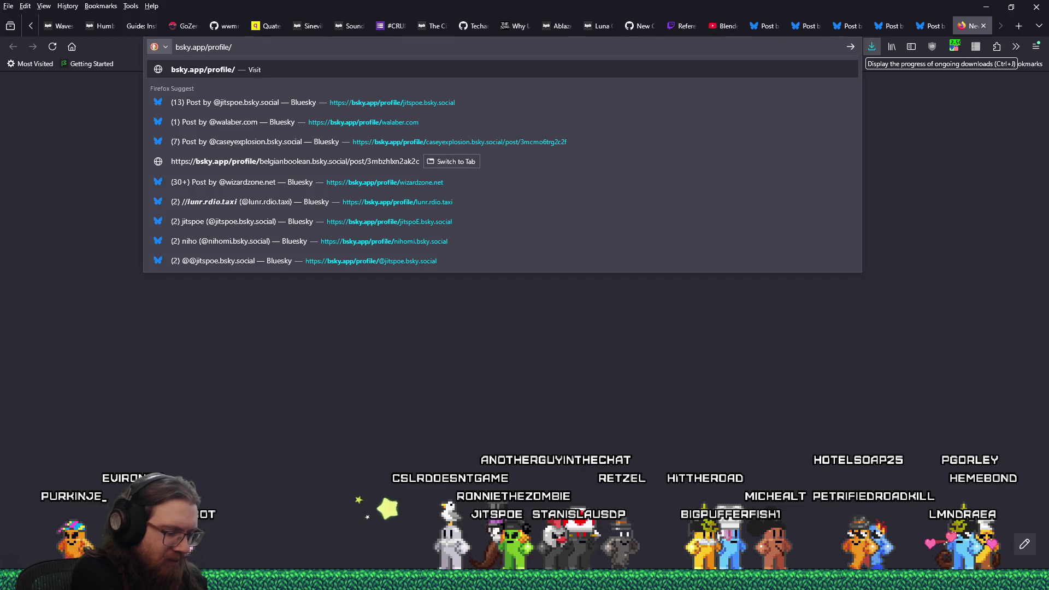
pyautogui.write('cjzero.bsky')
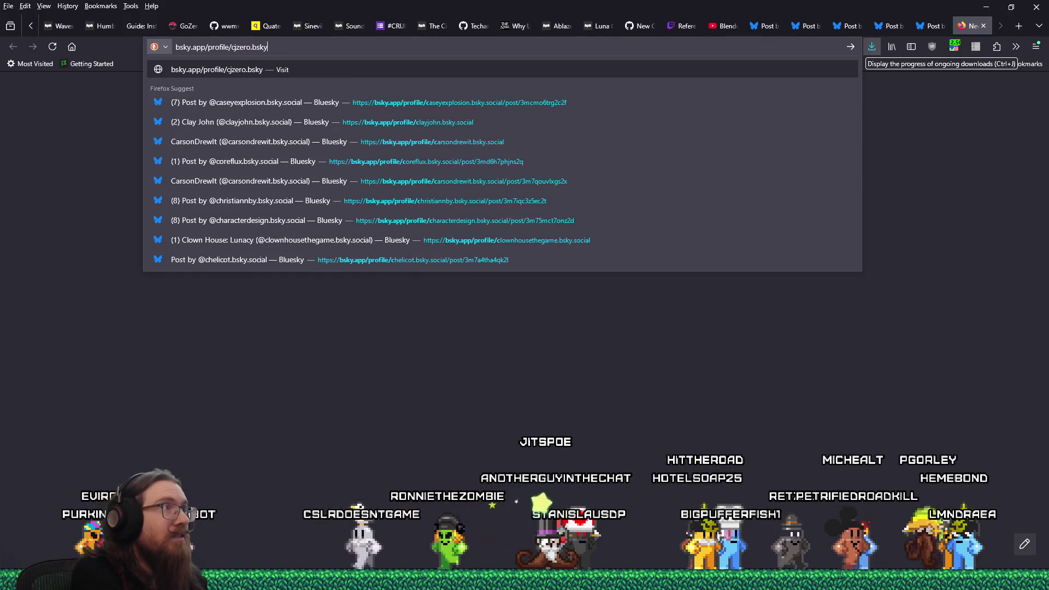
pyautogui.write('ial')
pyautogui.press('Return')
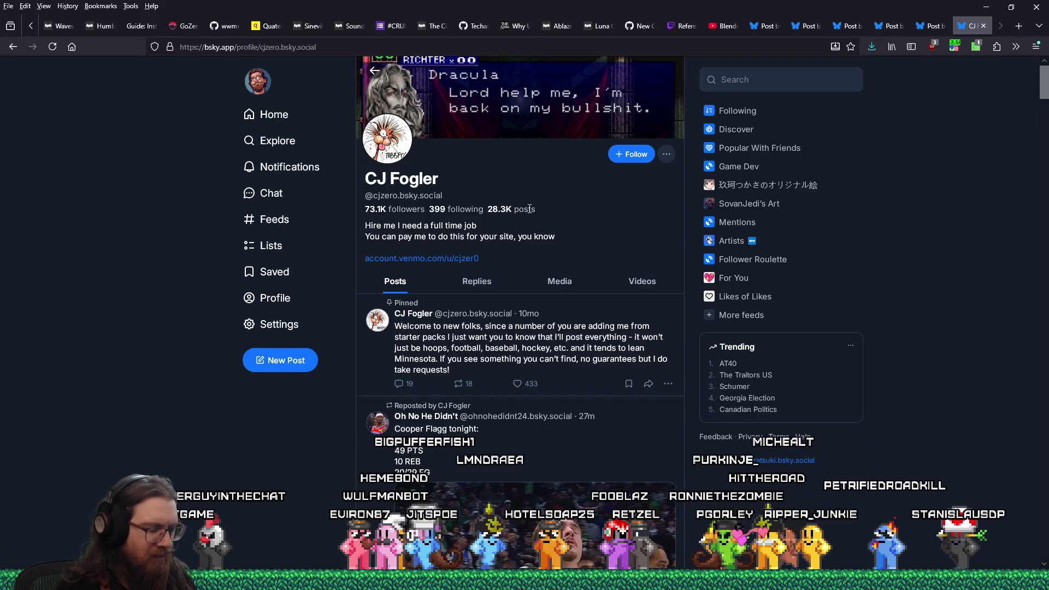
# Step: Scroll down the profile feed to the referee-review video post and pause it at 0:01
pyautogui.scroll(-15, 530, 208)
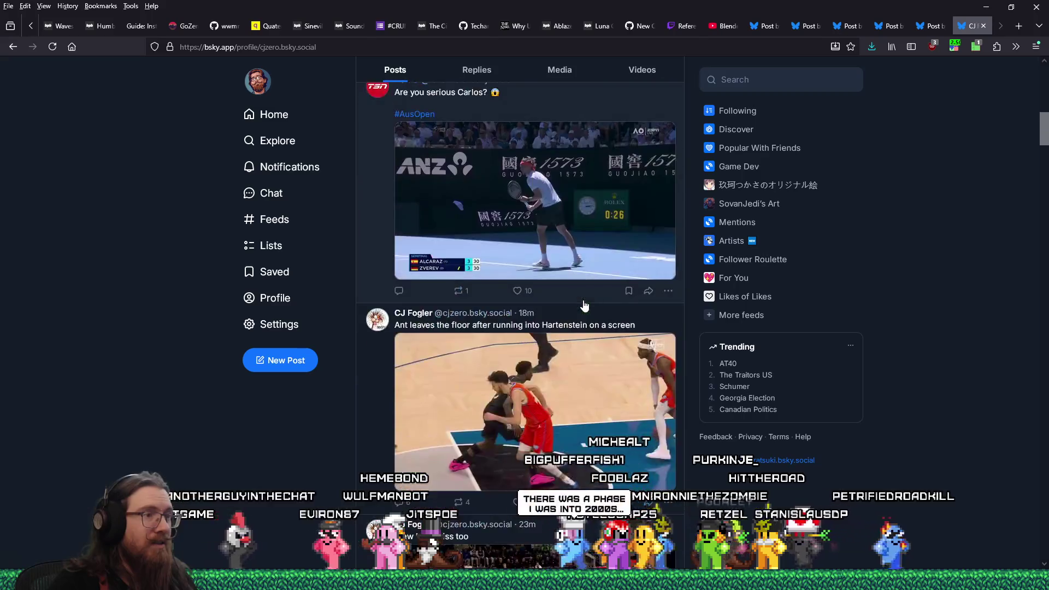
pyautogui.scroll(-4, 583, 305)
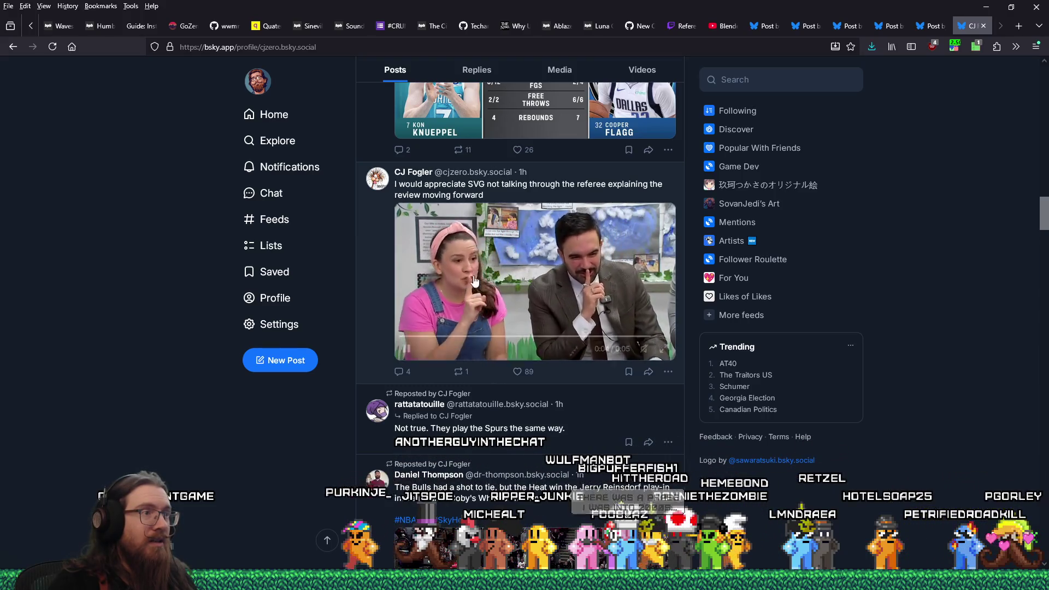
pyautogui.click(407, 350)
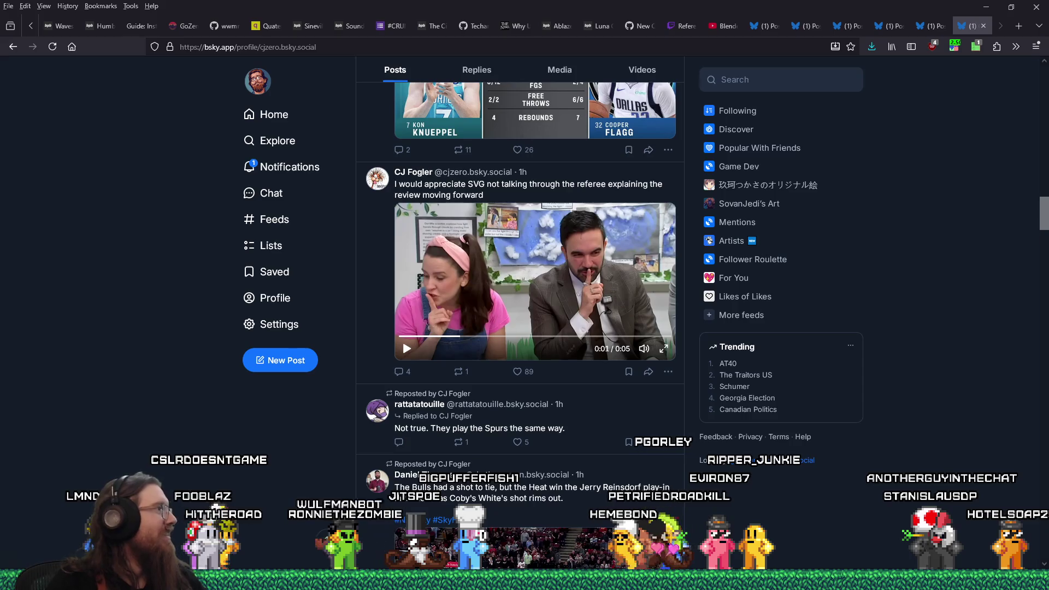
# Step: In the YouTube window, play the 'Metal Music Is Depressing' short and check the speed extension settings
pyautogui.hotkey('alt', 'Tab')
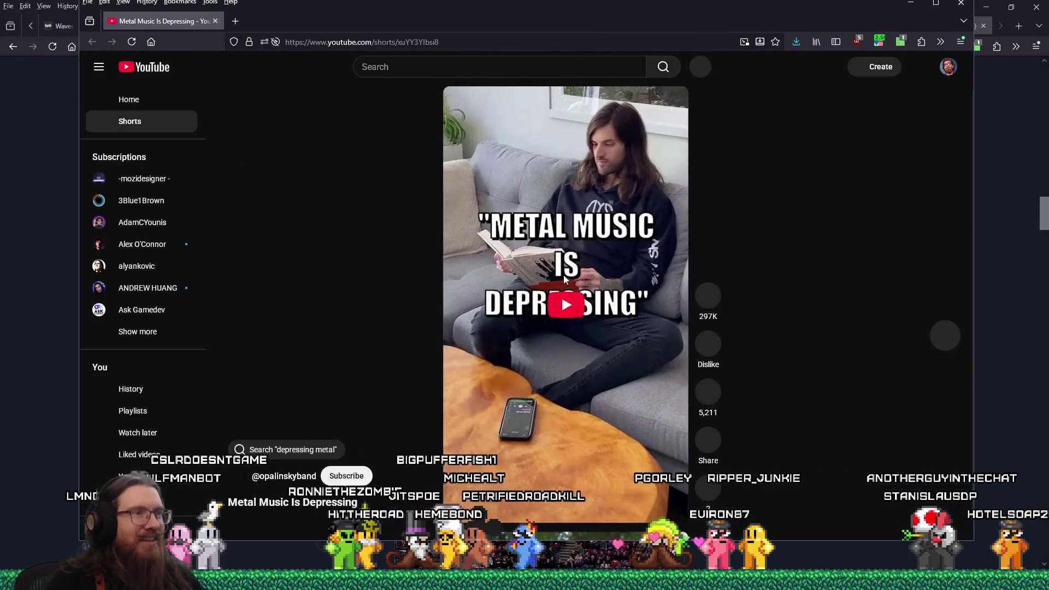
pyautogui.click(563, 274)
pyautogui.click(563, 288)
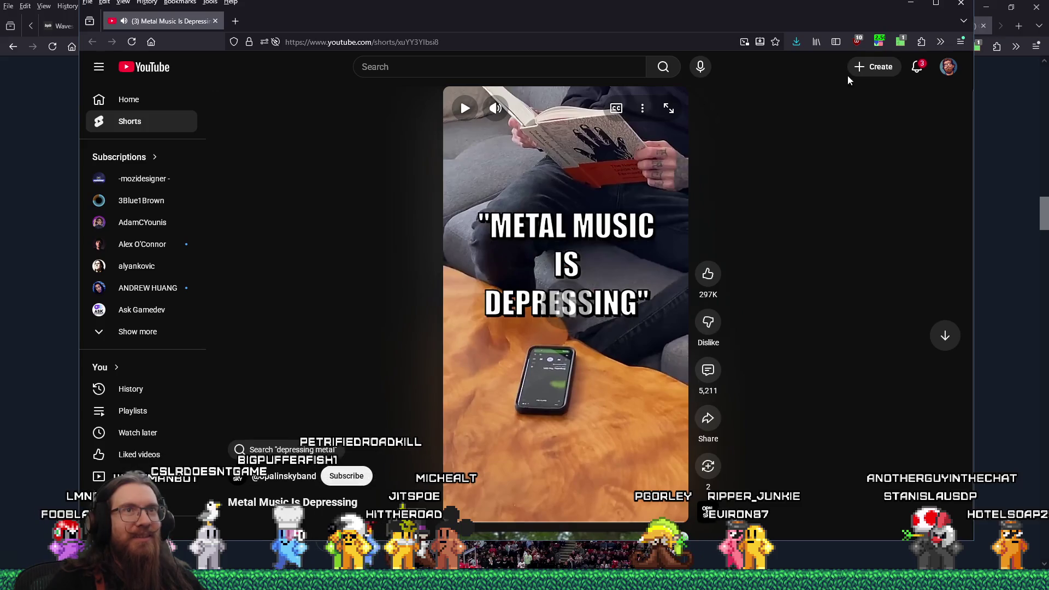
pyautogui.click(879, 41)
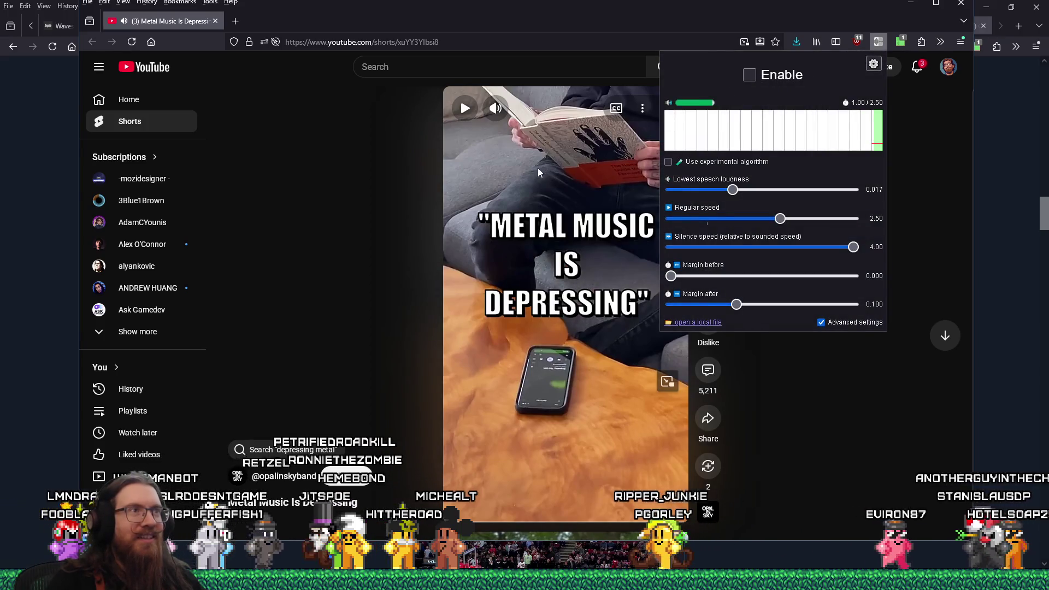
pyautogui.click(527, 183)
# Step: Lower the short's volume, pause it, and close the YouTube window
pyautogui.click(521, 109)
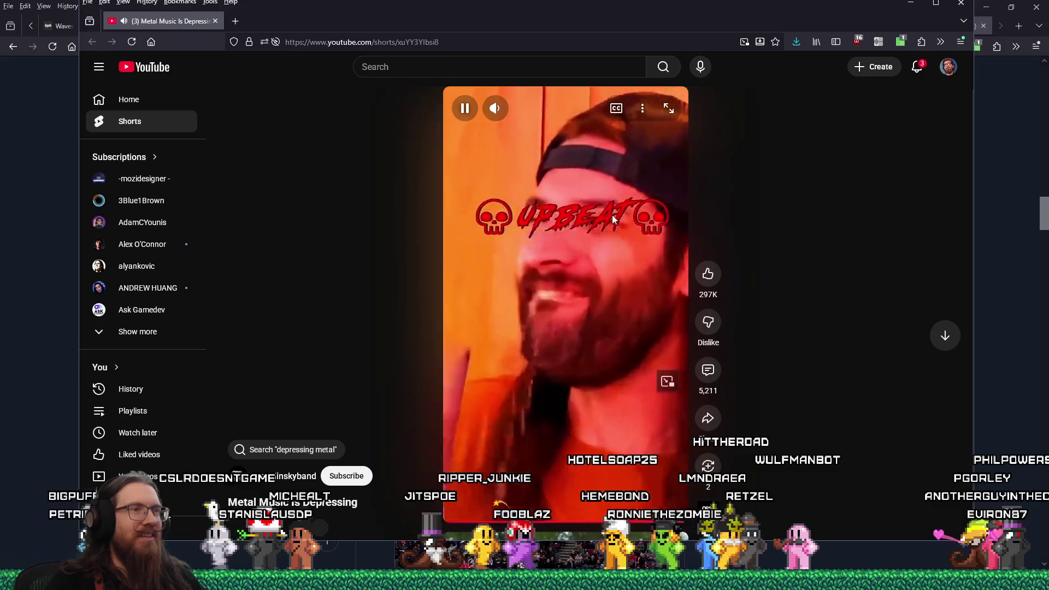
pyautogui.click(616, 217)
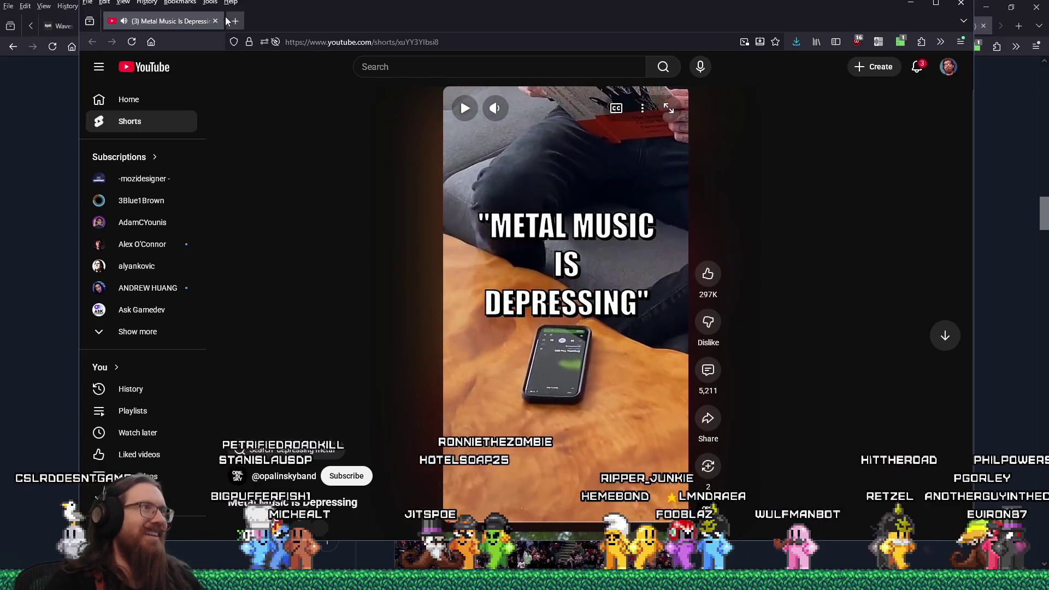
pyautogui.hotkey('ctrl', 'w')
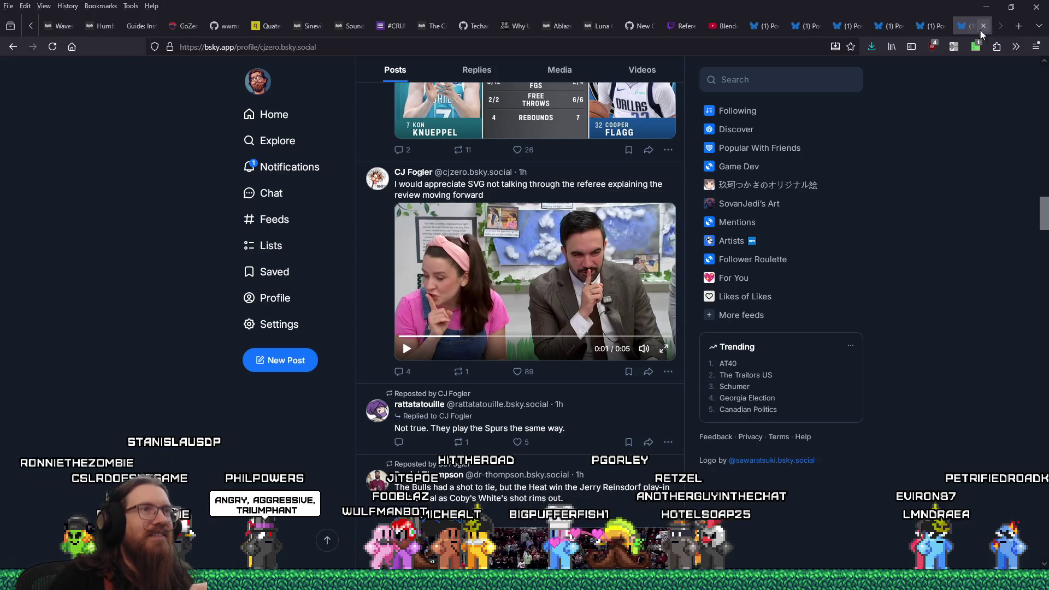
# Step: Start a new web search from the Bluesky profile page
pyautogui.click(688, 48)
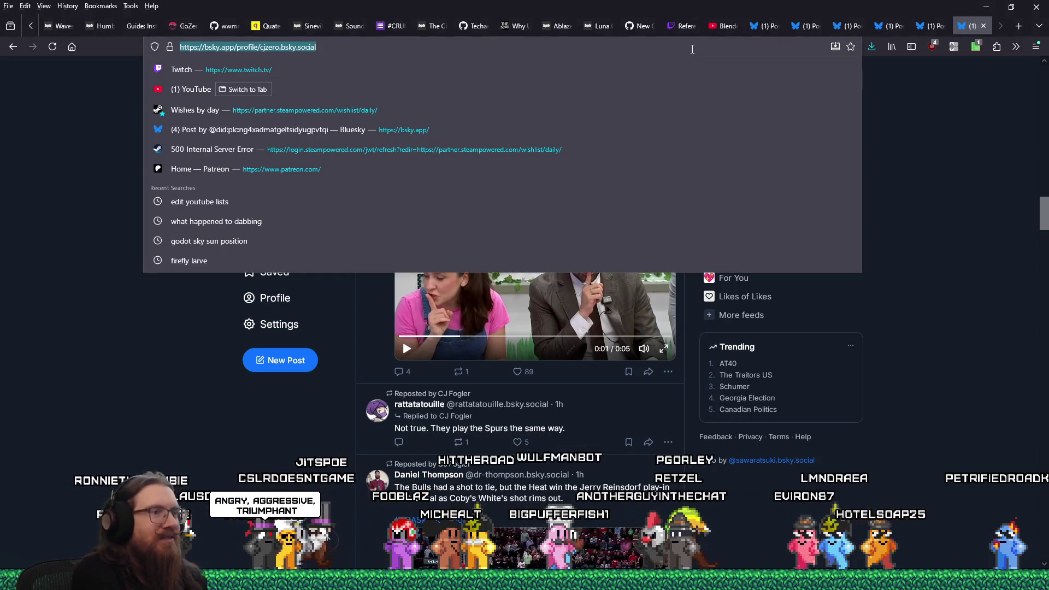
# Step: Search DuckDuckGo for 'how does skylight app work' and scroll through the results
pyautogui.write('how does skyl')
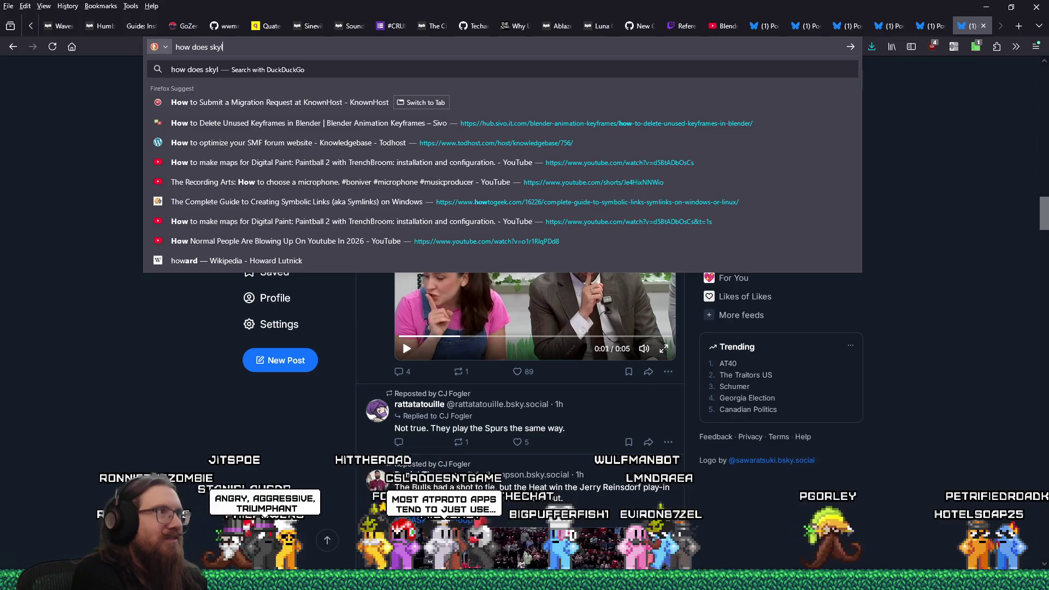
pyautogui.write('ork')
pyautogui.press('Return')
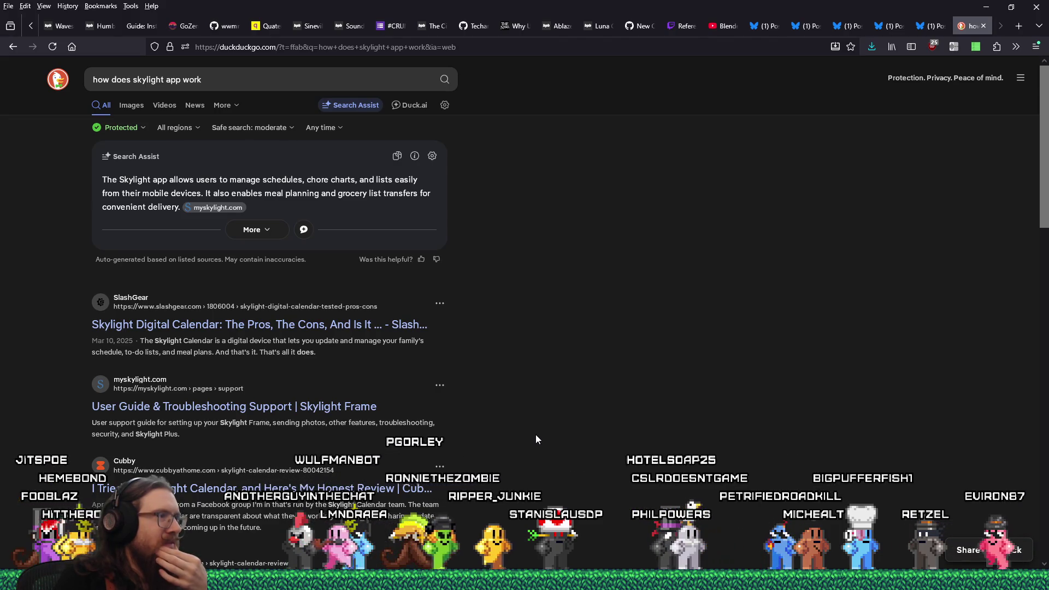
pyautogui.scroll(-2, 536, 435)
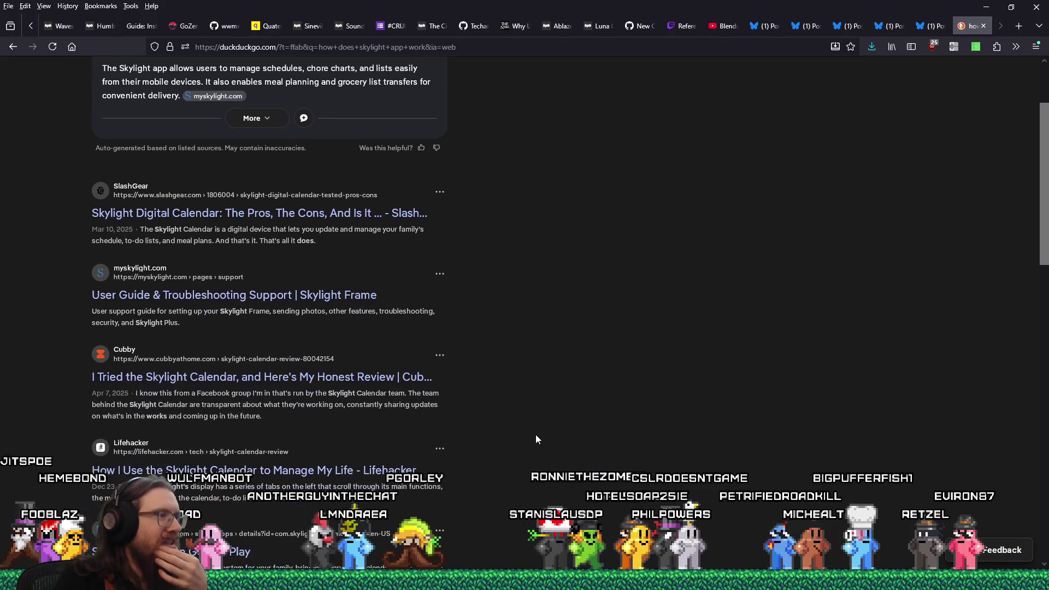
pyautogui.scroll(-3, 536, 439)
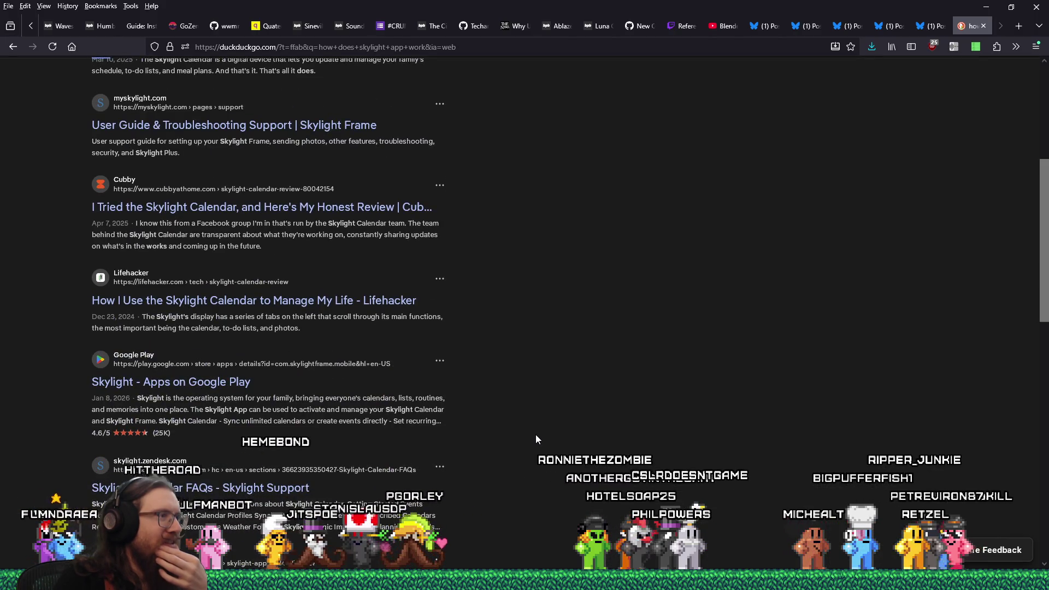
pyautogui.scroll(1, 536, 438)
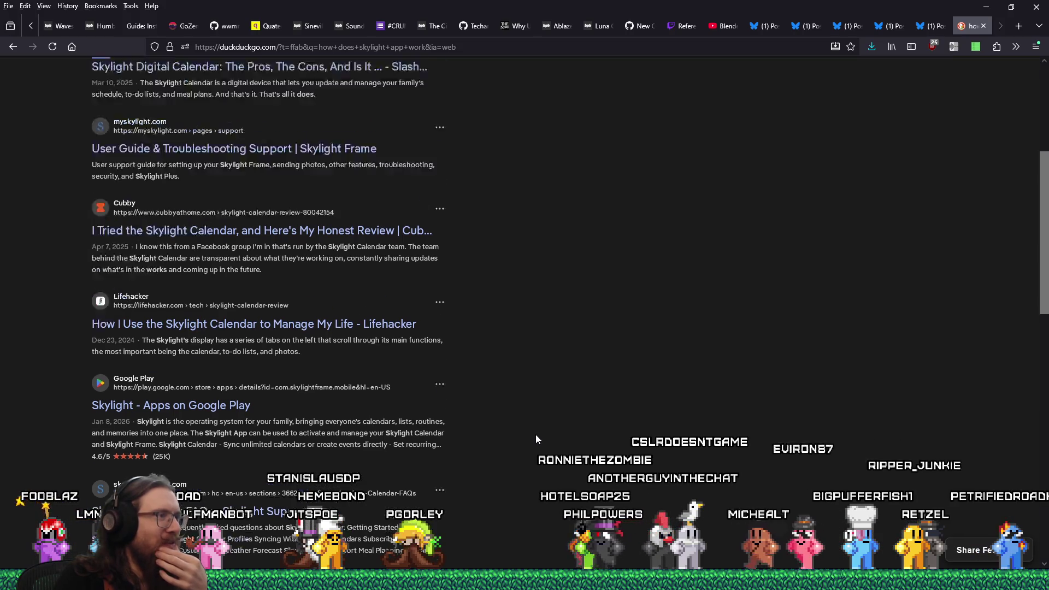
pyautogui.scroll(5, 535, 437)
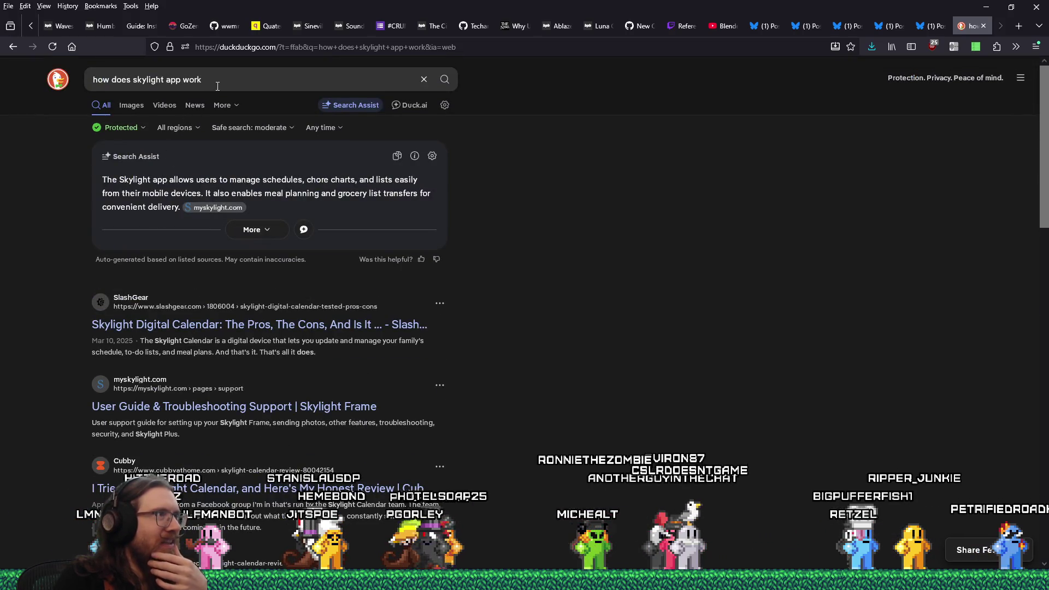
# Step: Add 'bluesky' to the query and browse the Skylight Bluesky results
pyautogui.click(217, 86)
pyautogui.write('bluesky')
pyautogui.press('Return')
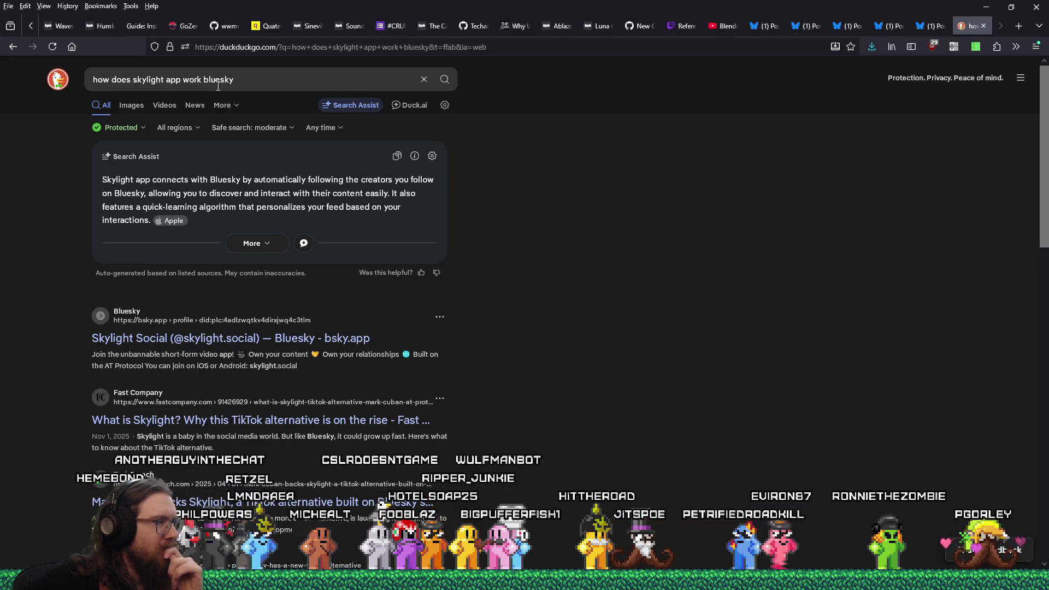
pyautogui.scroll(-3, 601, 361)
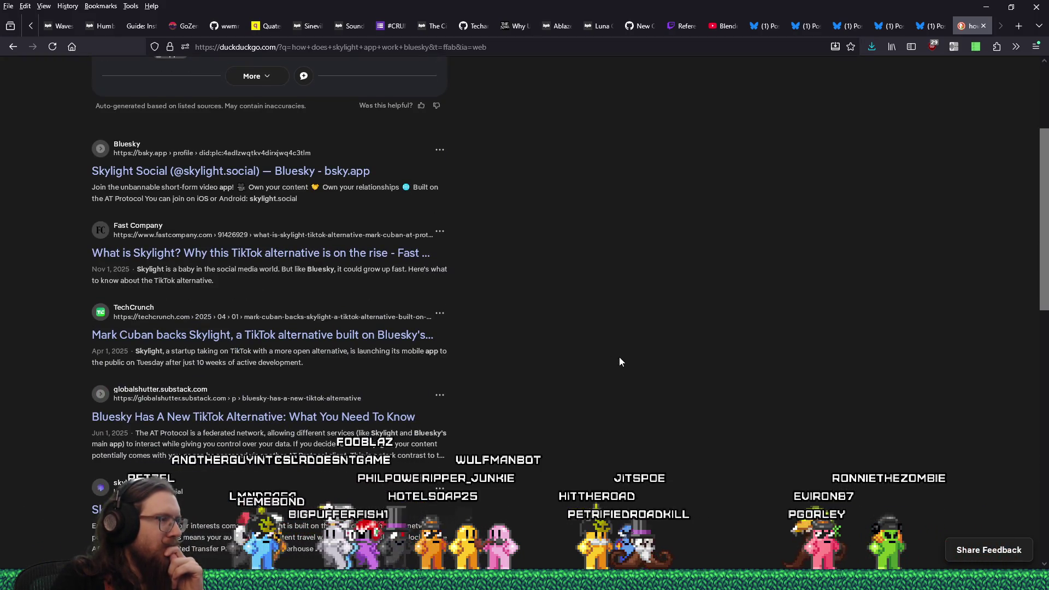
# Step: Open the Substack article 'Bluesky Has A New TikTok Alternative' and read through it
pyautogui.click(379, 418)
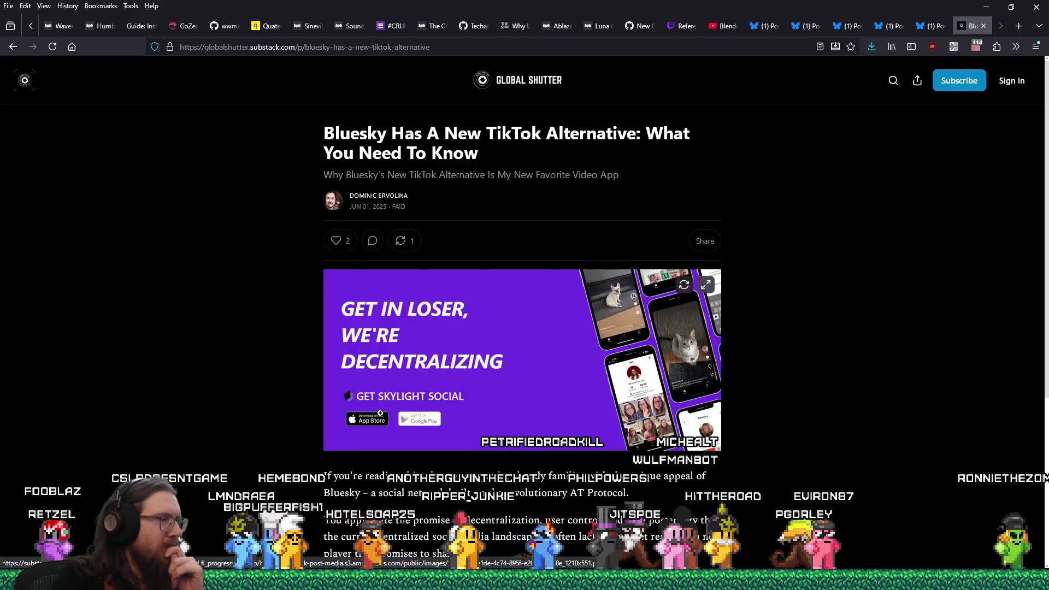
pyautogui.scroll(-4, 388, 405)
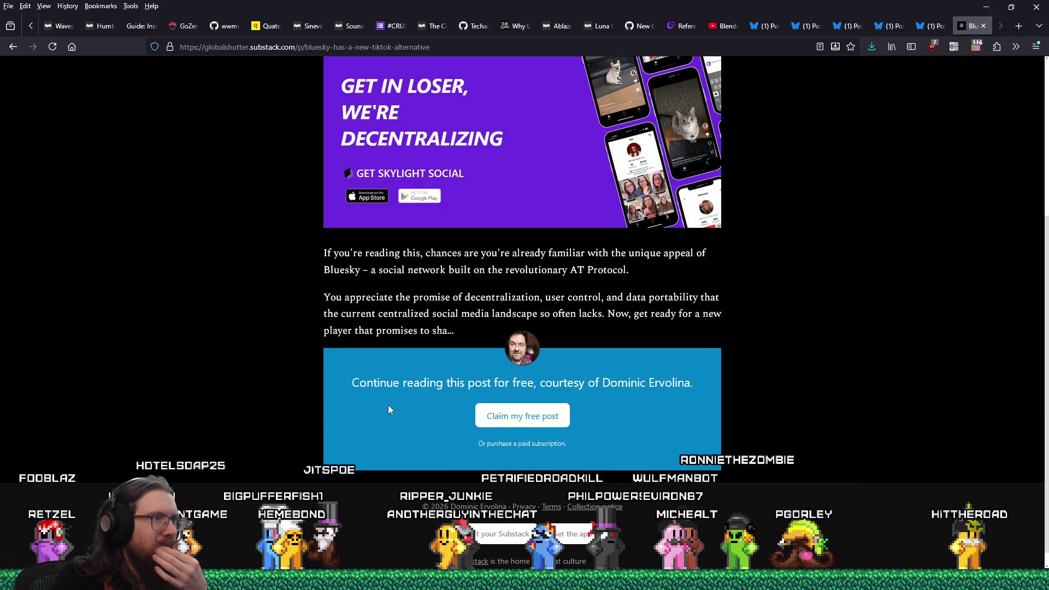
pyautogui.scroll(4, 388, 405)
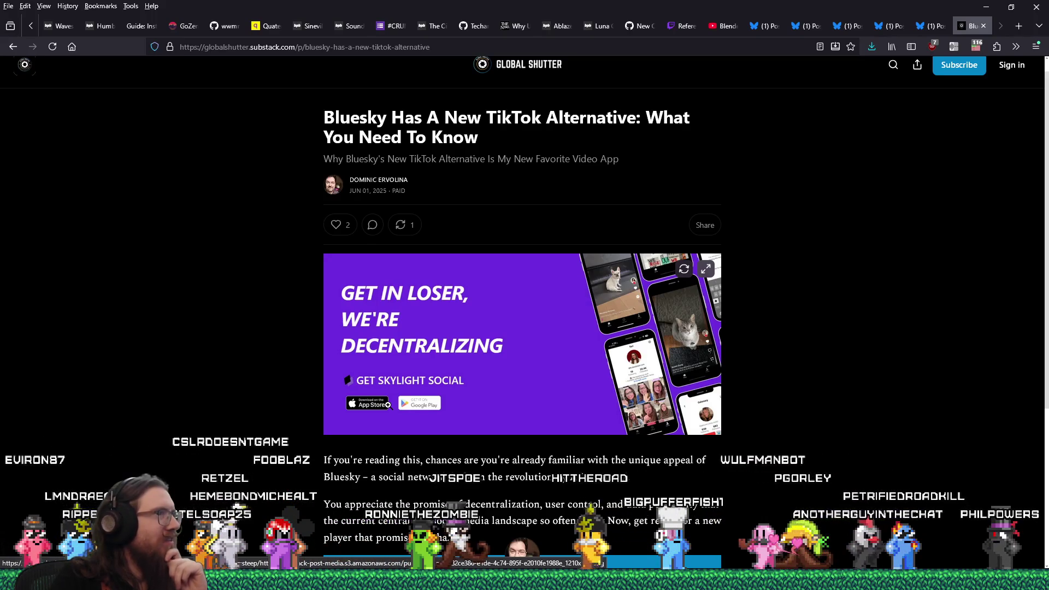
pyautogui.scroll(1, 388, 405)
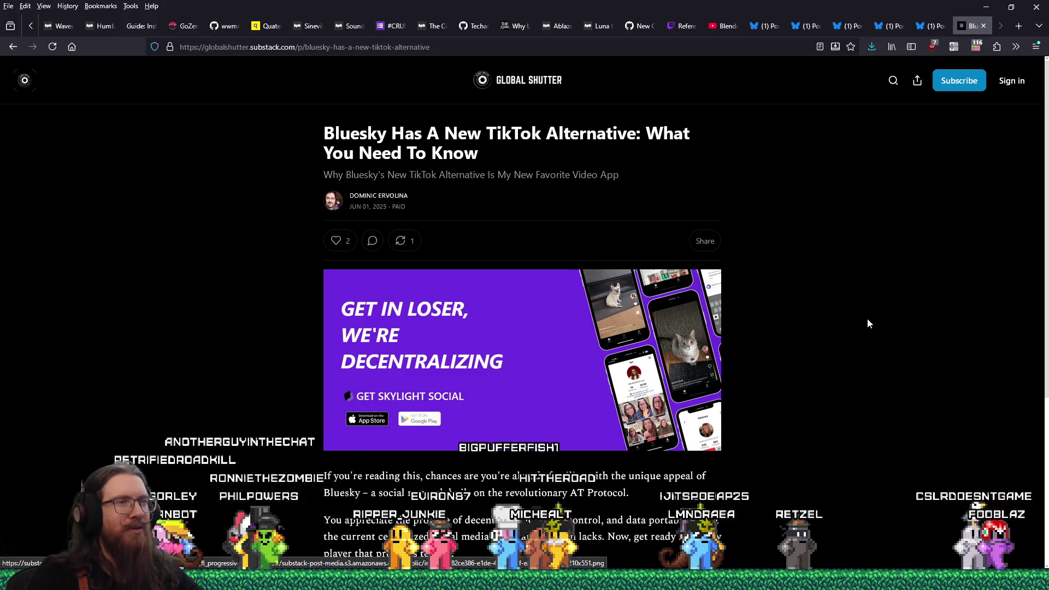
pyautogui.scroll(-4, 866, 314)
pyautogui.scroll(4, 866, 313)
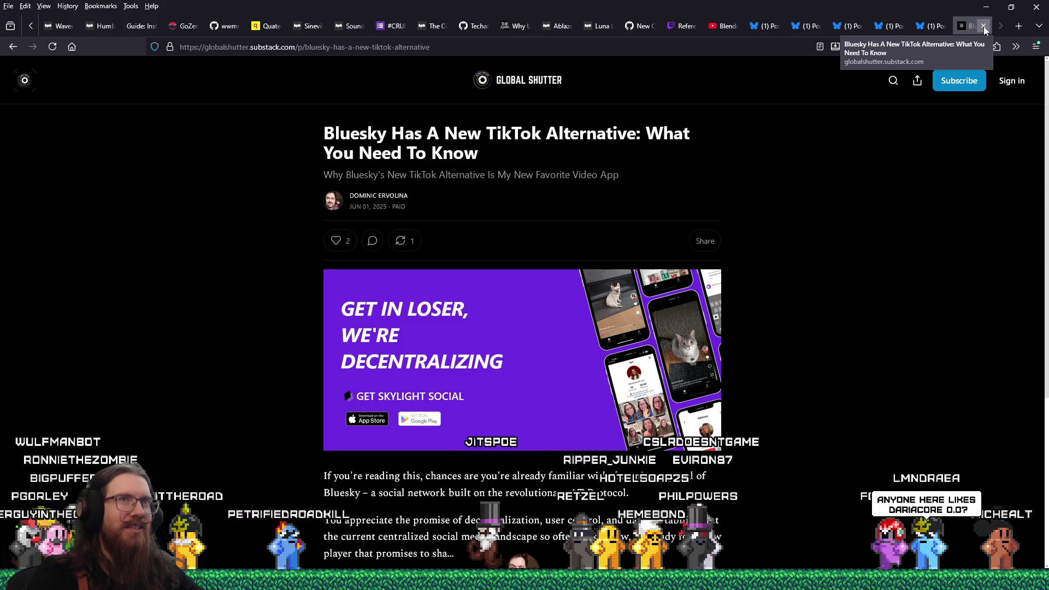
# Step: Close the Substack tab to return to the Watering Hole post and bring up the window switcher
pyautogui.click(984, 26)
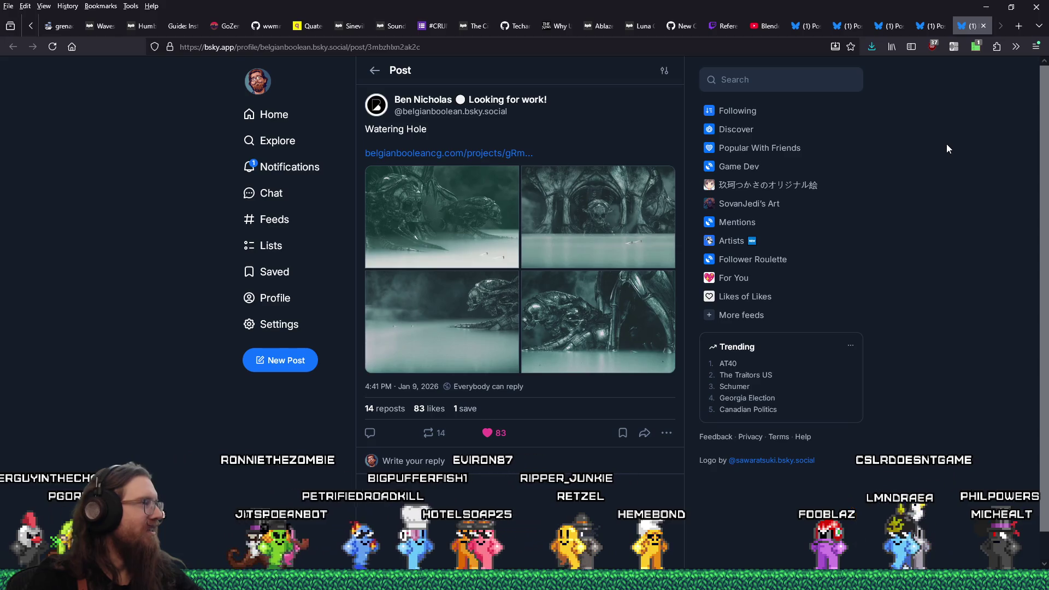
pyautogui.hotkey('alt', 'Tab')
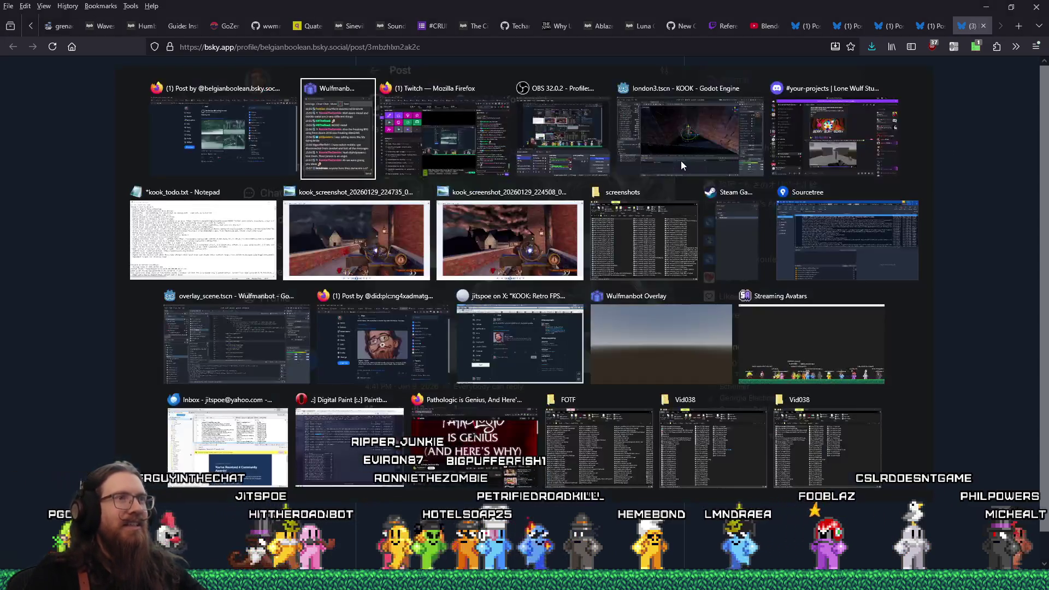
# Step: Switch to the Godot Engine editor and run the KOOK project
pyautogui.click(705, 147)
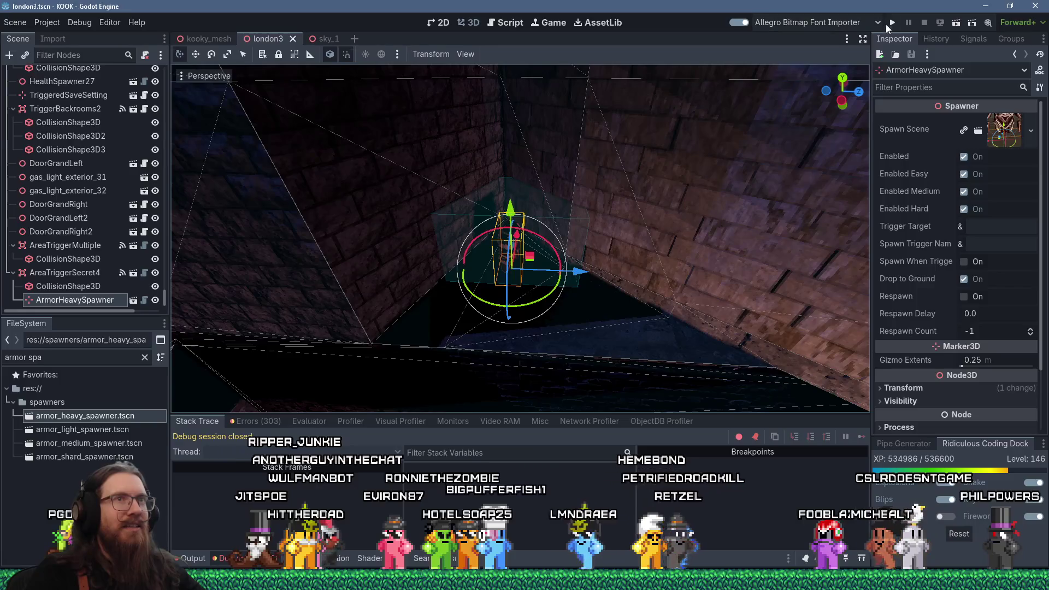
pyautogui.click(893, 22)
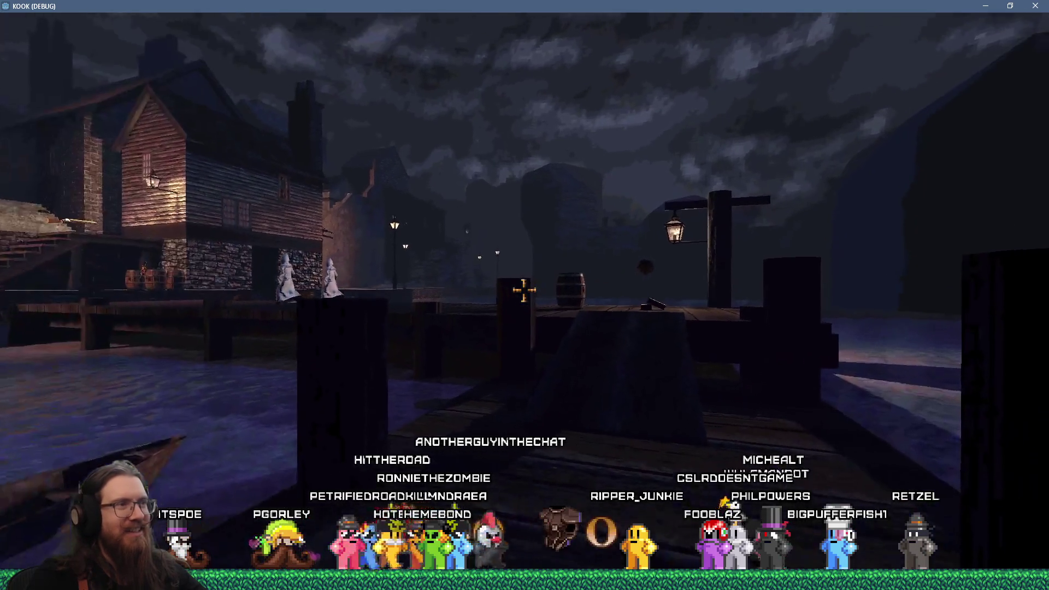
# Step: Pick up the revolver on the dock and walk toward the stairs
pyautogui.press('e')
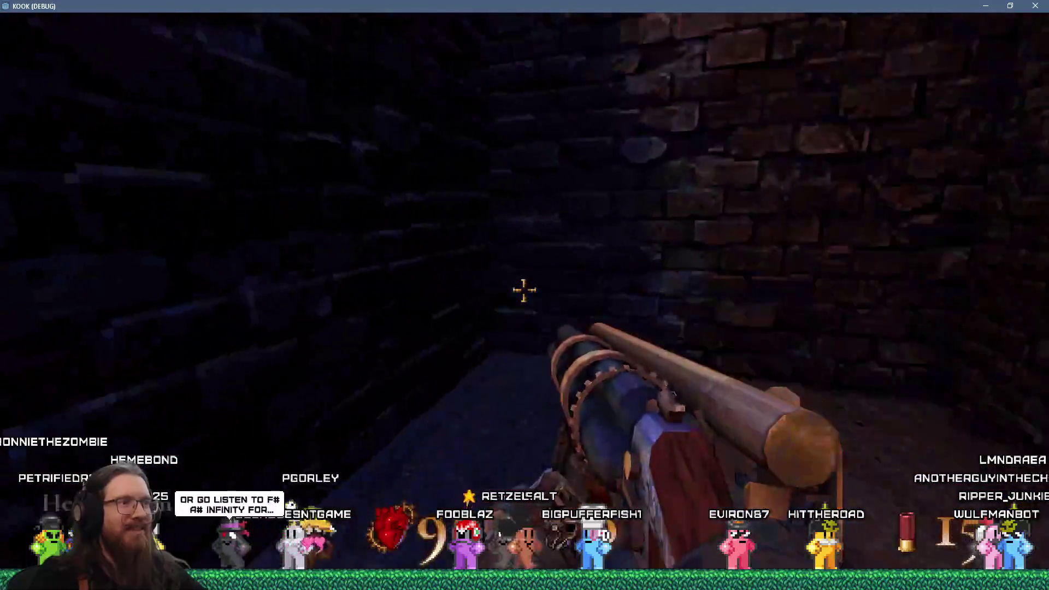
pyautogui.moveTo(525, 290)
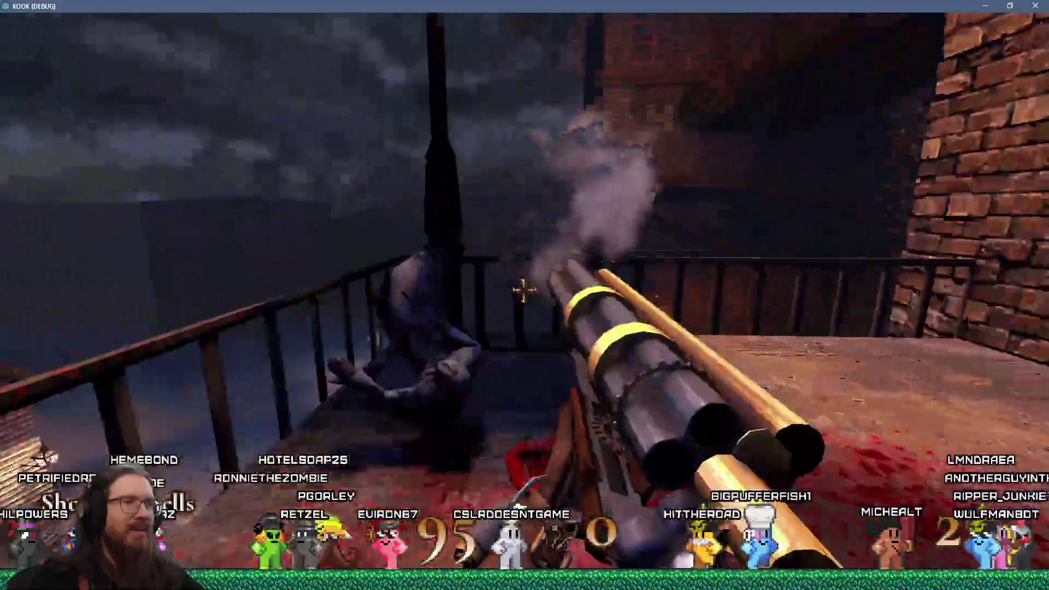
pyautogui.press('w')
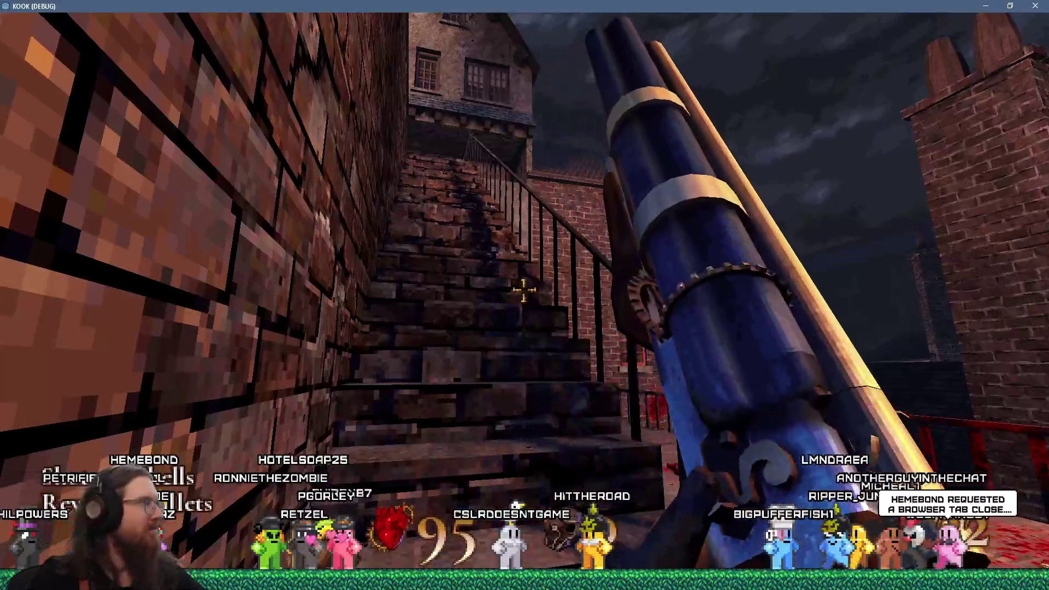
pyautogui.press('w')
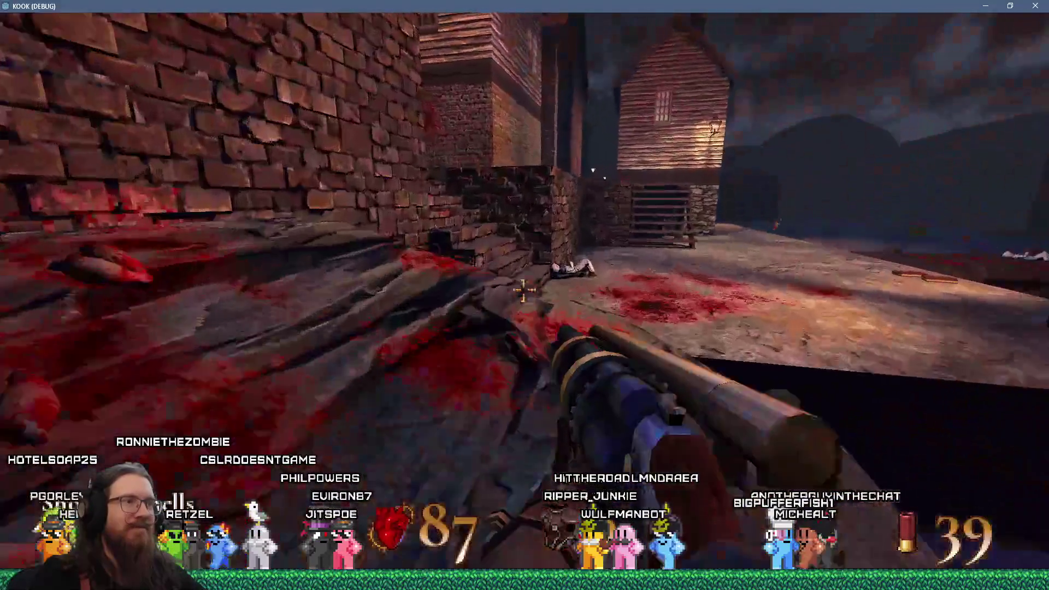
# Step: Climb onto the balcony, pass the green door, and enter the secret alcove
pyautogui.press('w')
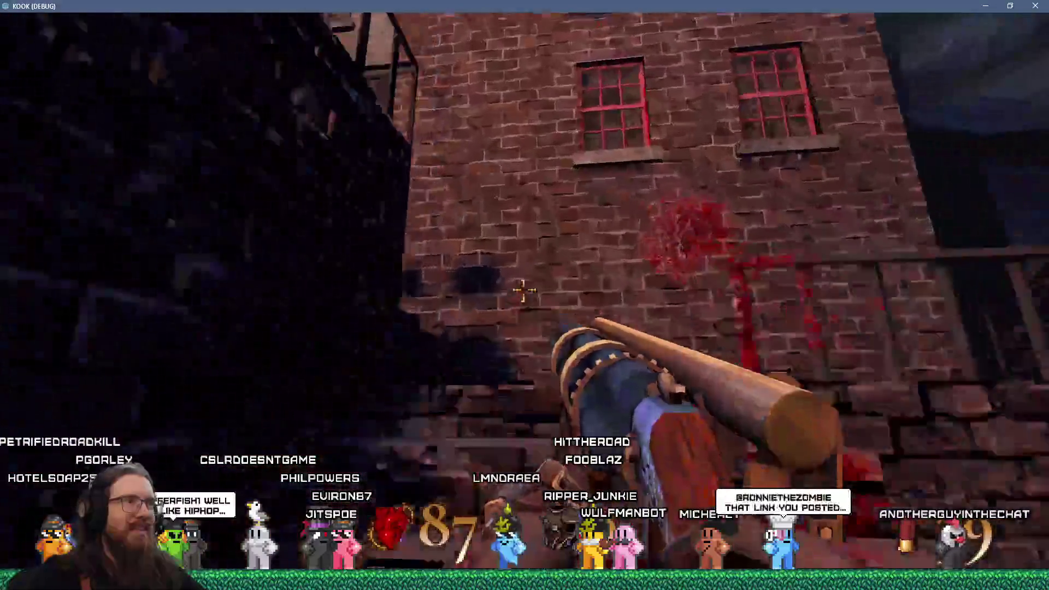
pyautogui.press('w')
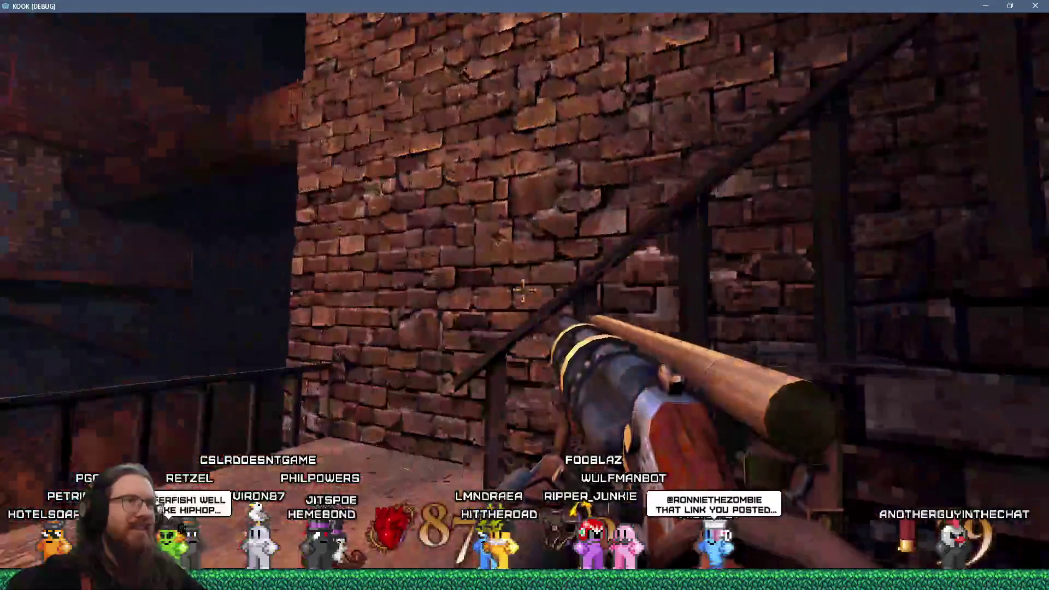
pyautogui.press('w')
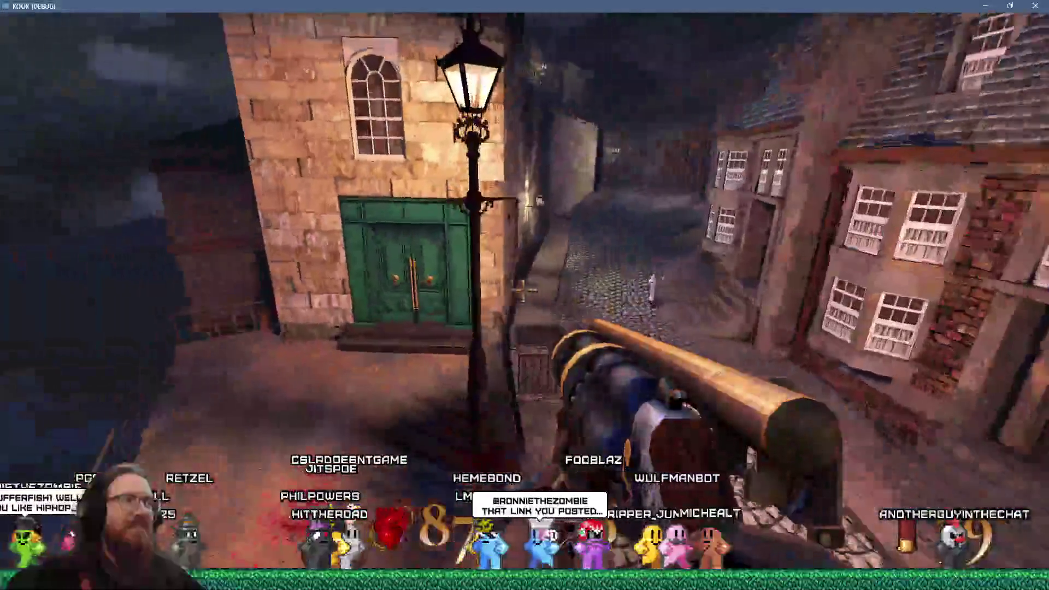
pyautogui.press('w')
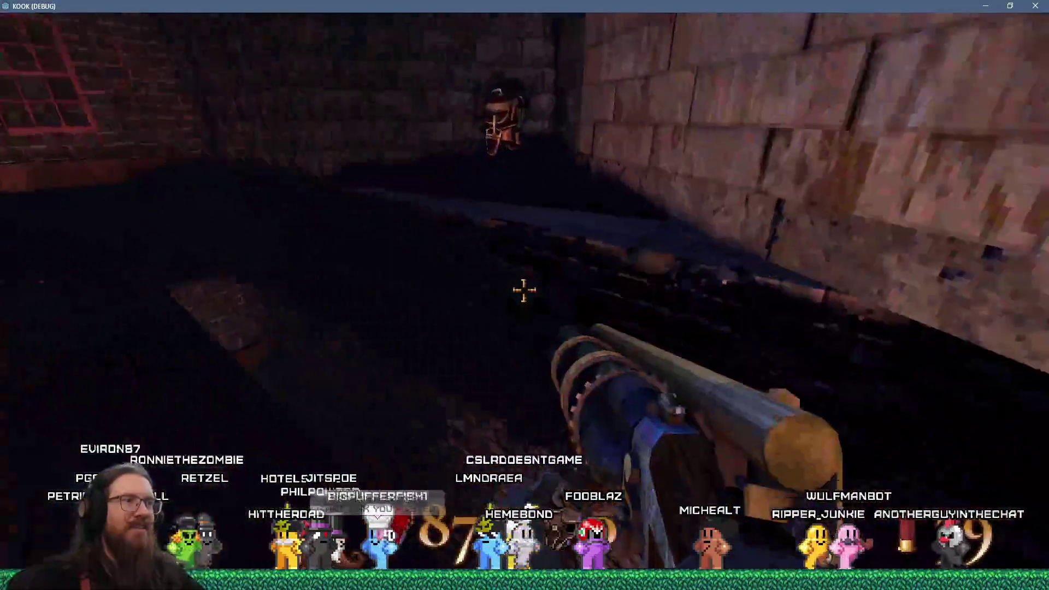
# Step: Walk out along the ledge beside the brick wall and look left and right
pyautogui.press('w')
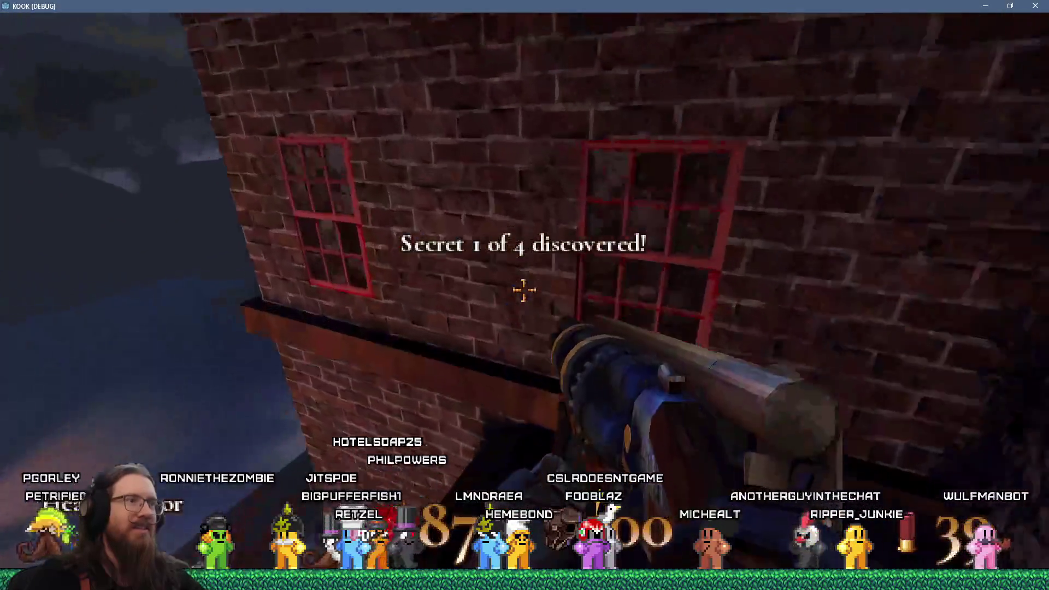
pyautogui.press('w')
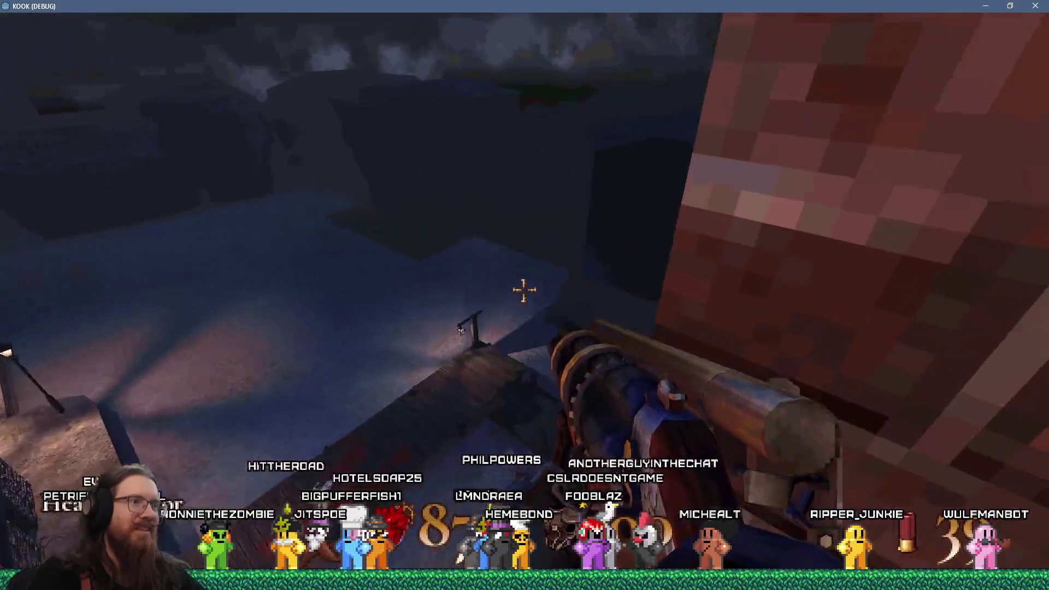
pyautogui.press('w')
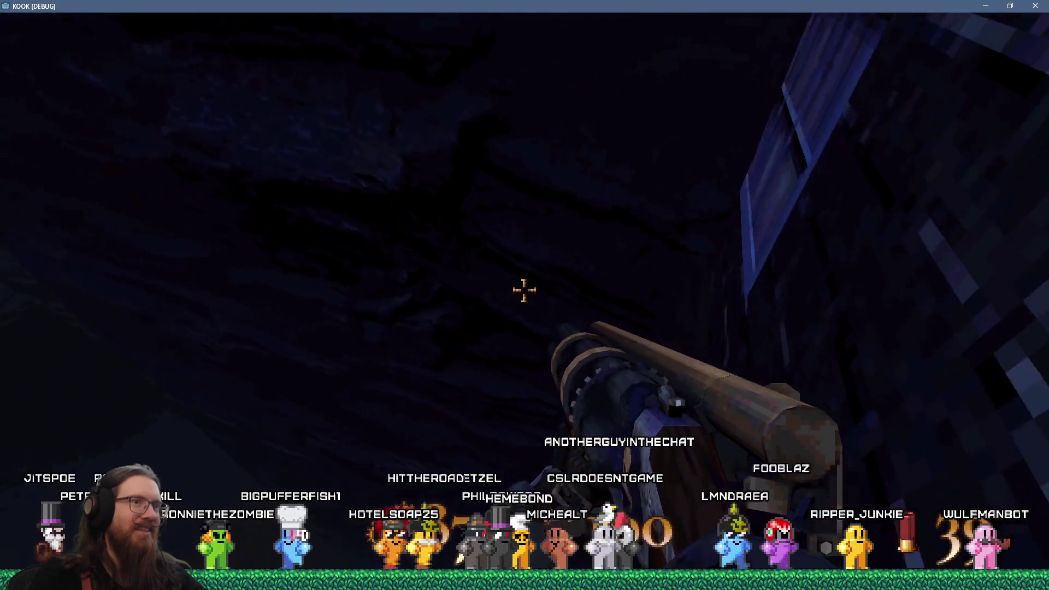
pyautogui.press('w')
pyautogui.press('a')
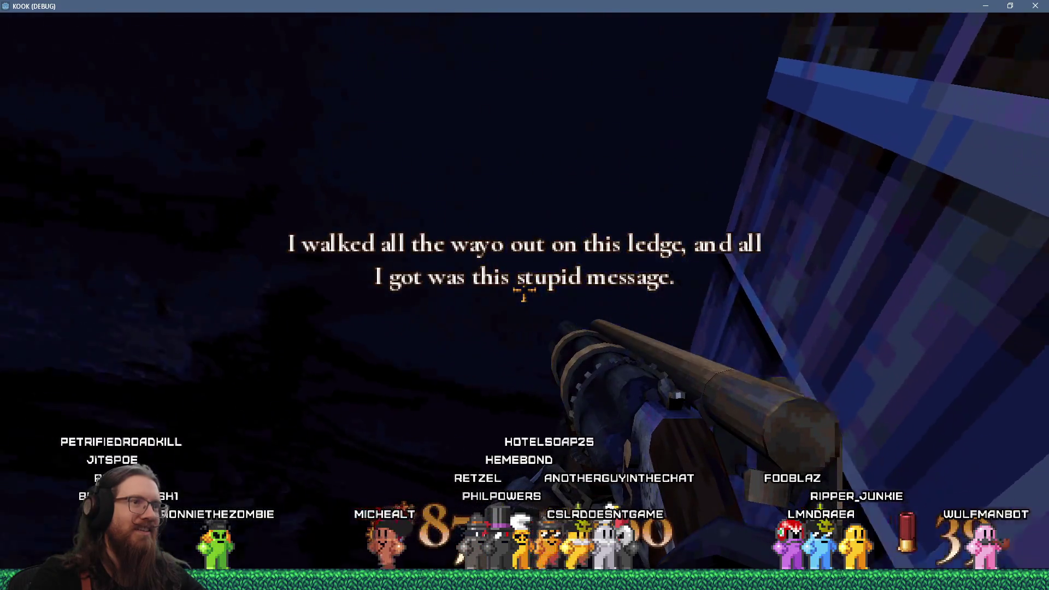
pyautogui.press('d')
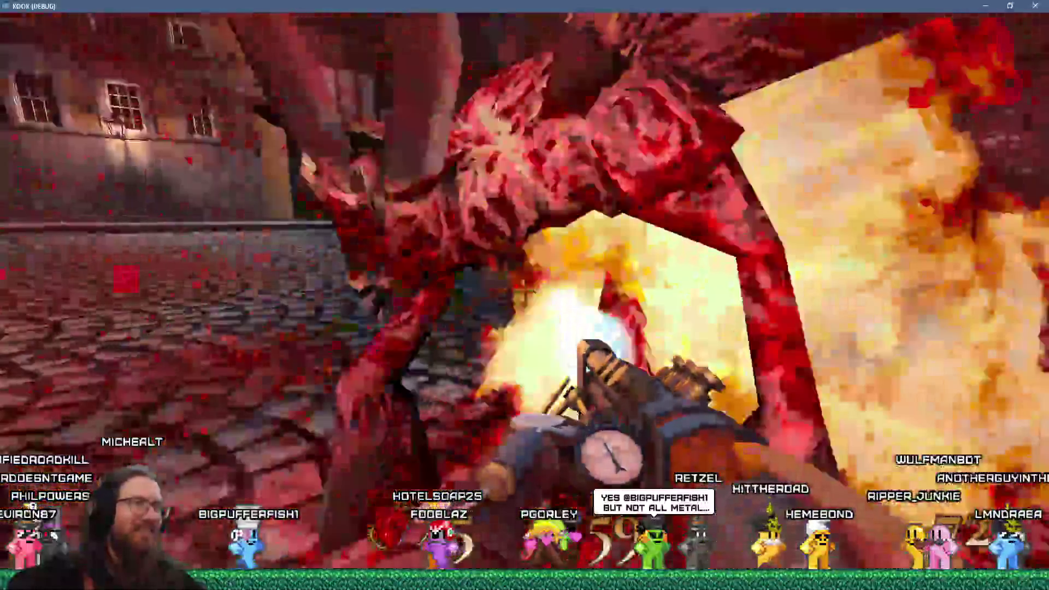
# Step: Shoot at the enemies in the street, then close the debug game after dying
pyautogui.click(524, 291)
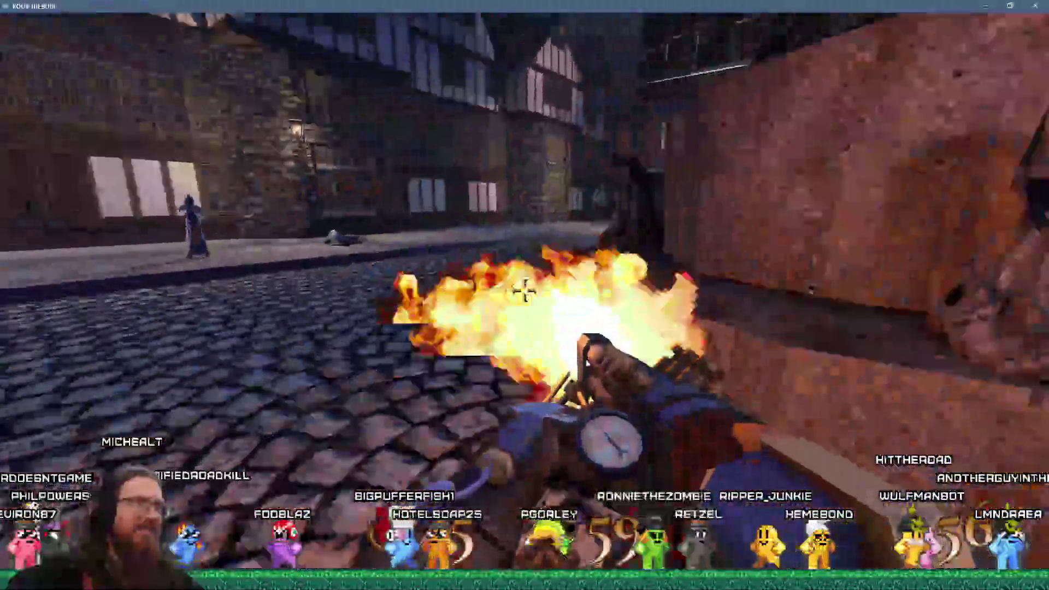
pyautogui.click(525, 290)
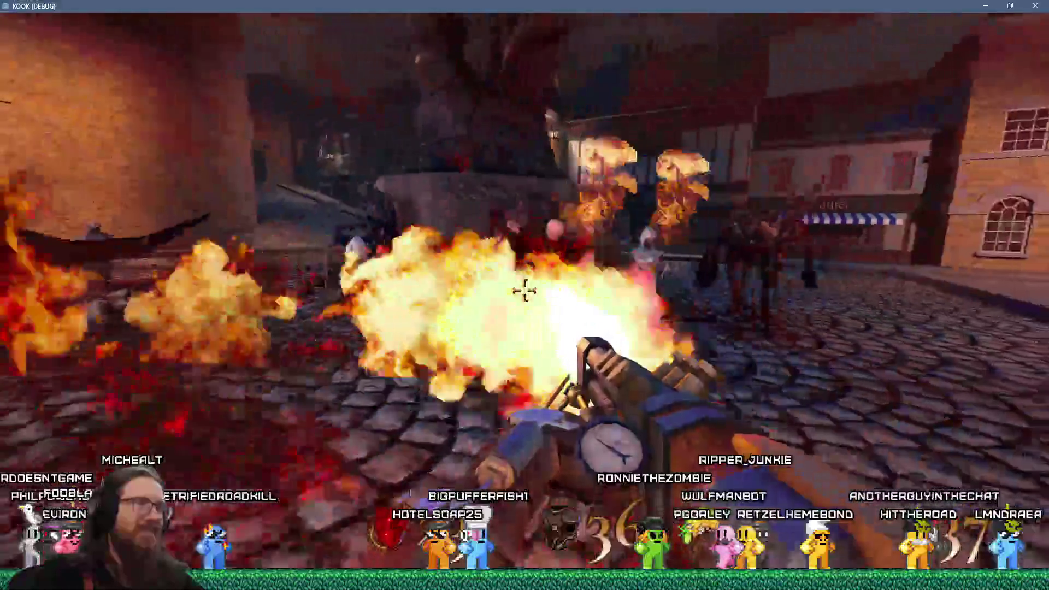
pyautogui.moveTo(524, 291); pyautogui.dragTo(524, 291)
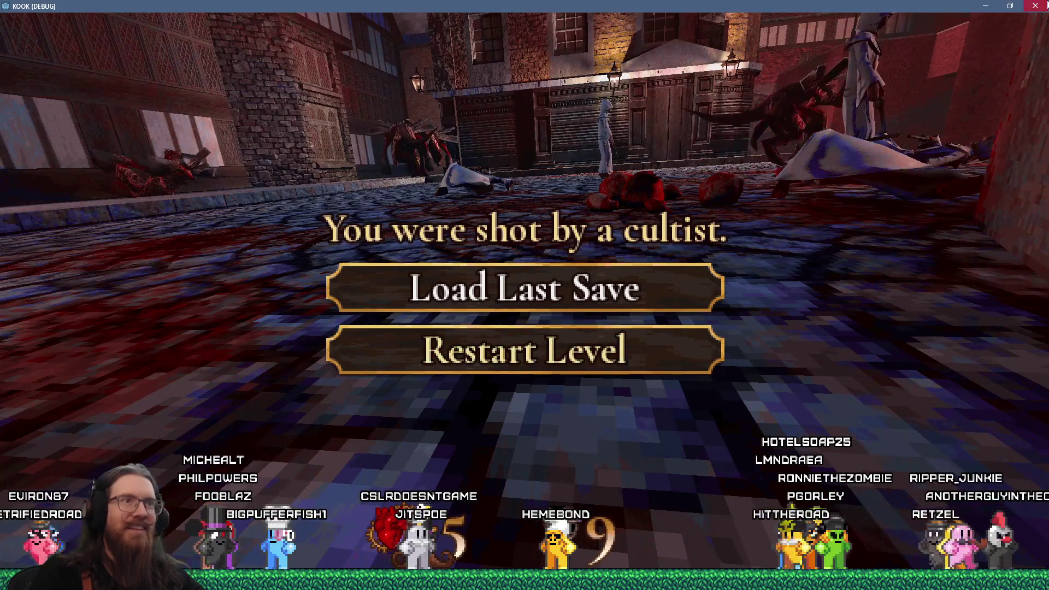
pyautogui.hotkey('alt', 'F4')
pyautogui.hotkey('alt', 'Tab')
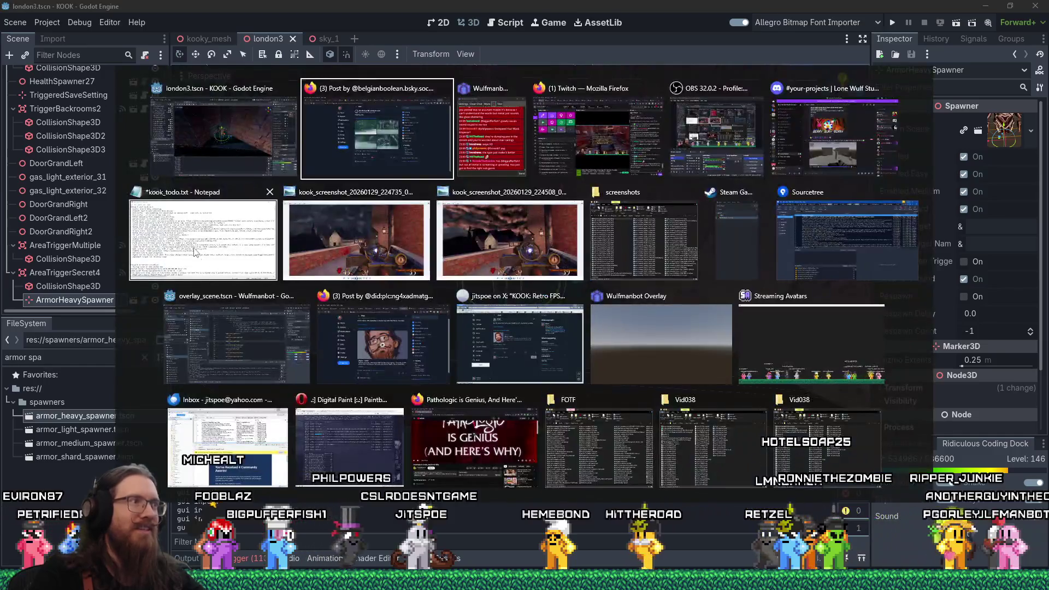
# Step: Move the 'Enemies aren't fully returning' line to the end of the done list in kook_todo.txt
pyautogui.click(257, 235)
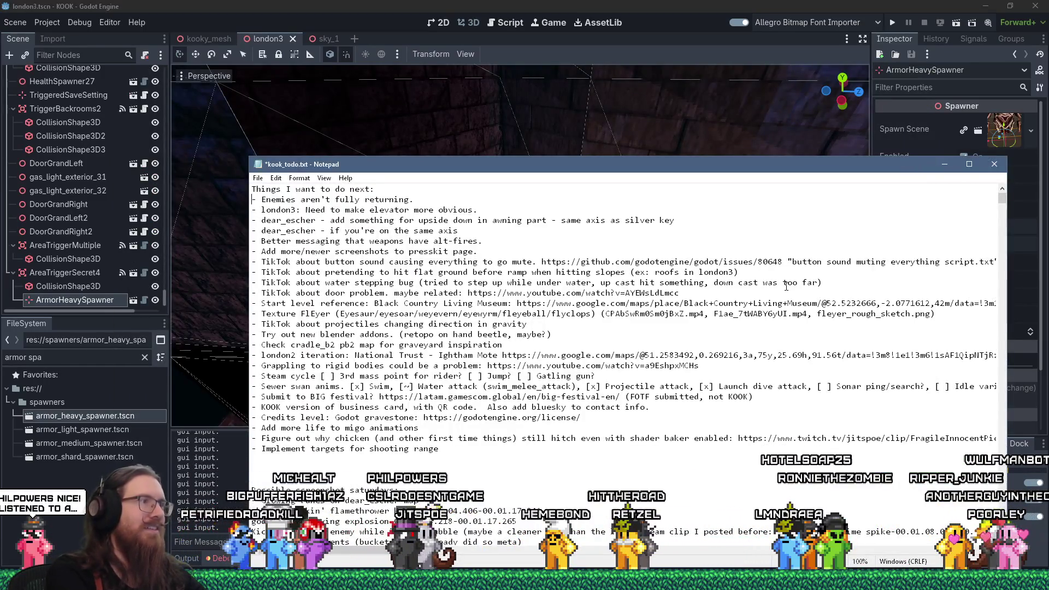
pyautogui.hotkey('ctrl', 'x')
pyautogui.scroll(-15, 786, 286)
pyautogui.hotkey('ctrl', 'End')
pyautogui.hotkey('ctrl', 'v')
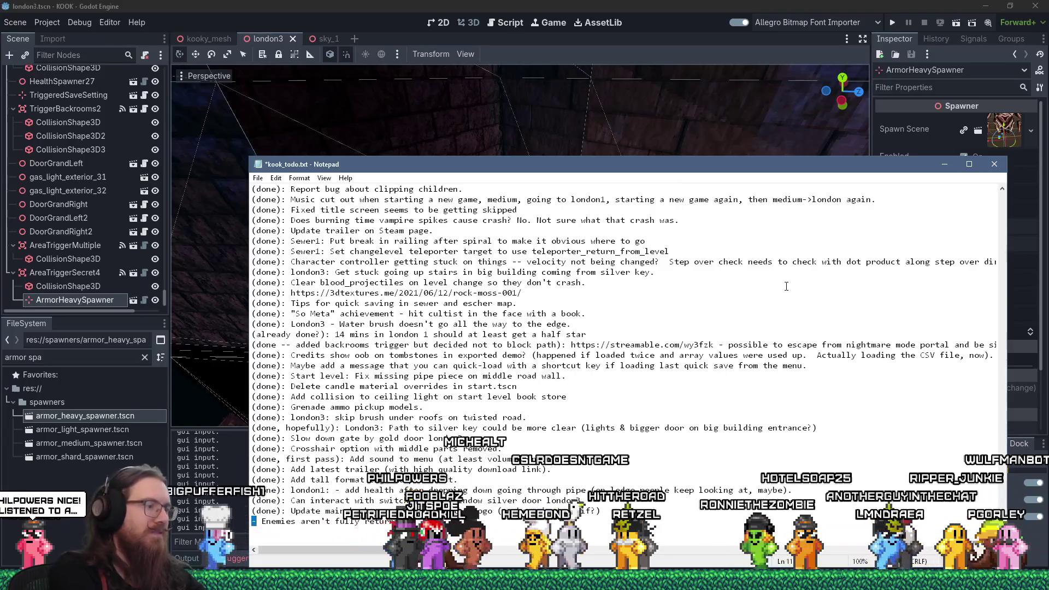
pyautogui.press('Home')
pyautogui.press('Delete')
pyautogui.write('(')
# Step: Save kook_todo.txt and switch to the Firefox window
pyautogui.hotkey('ctrl', 'Home')
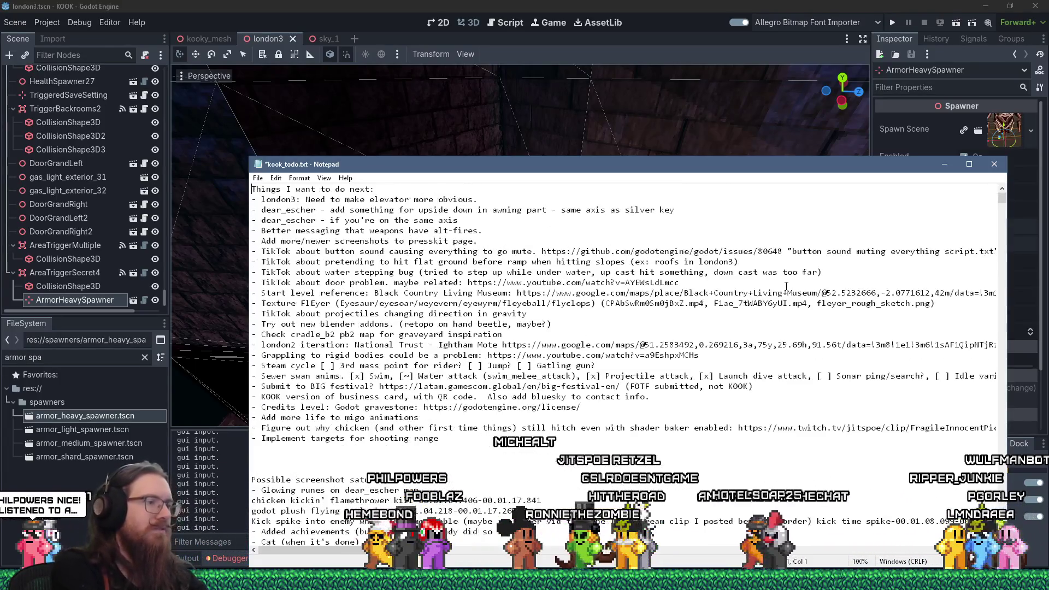
pyautogui.hotkey('ctrl', 's')
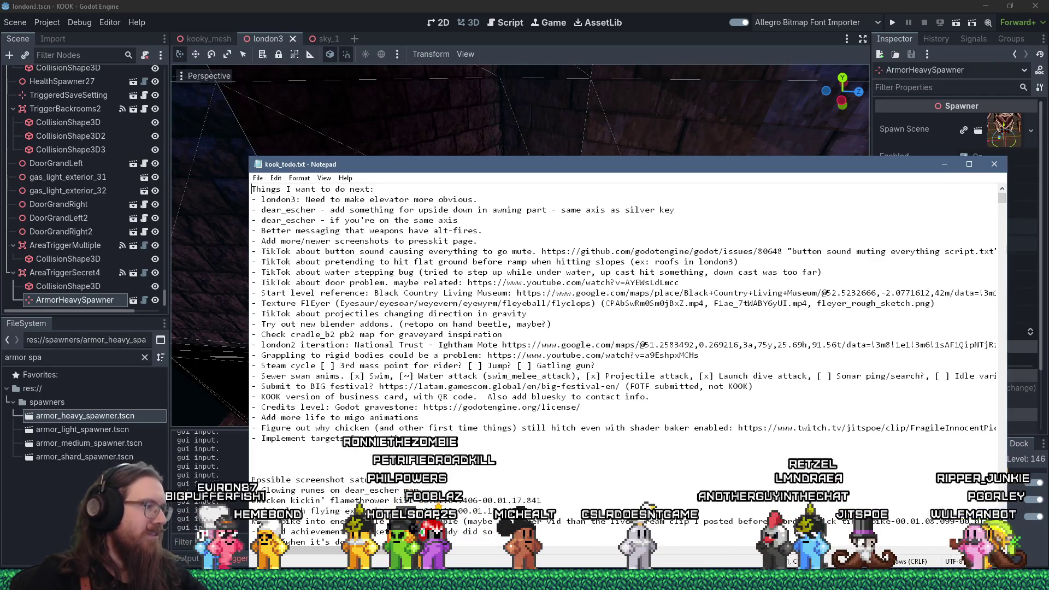
pyautogui.hotkey('alt', 'Tab')
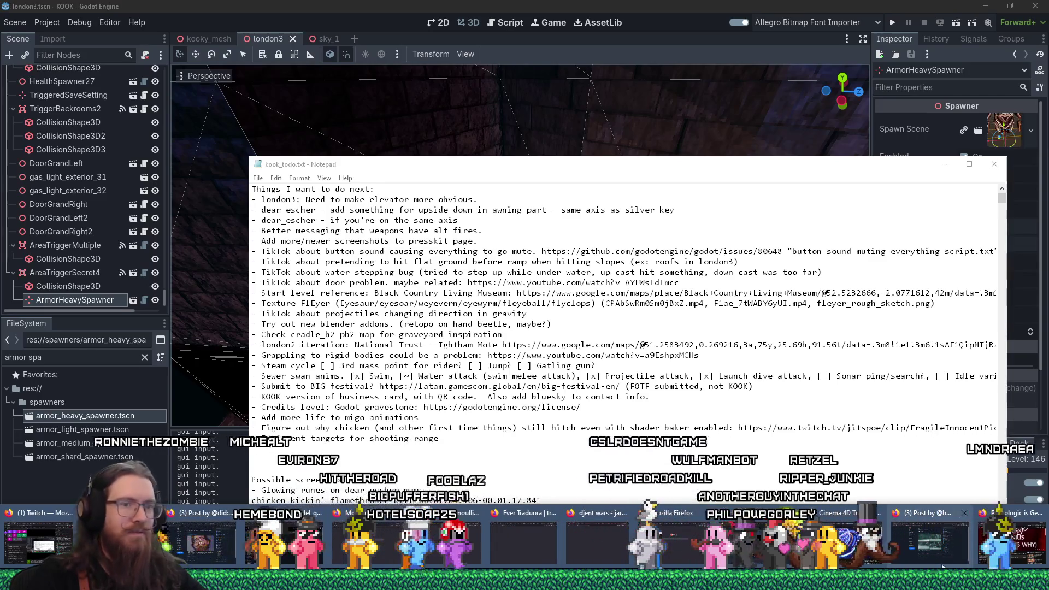
pyautogui.click(936, 549)
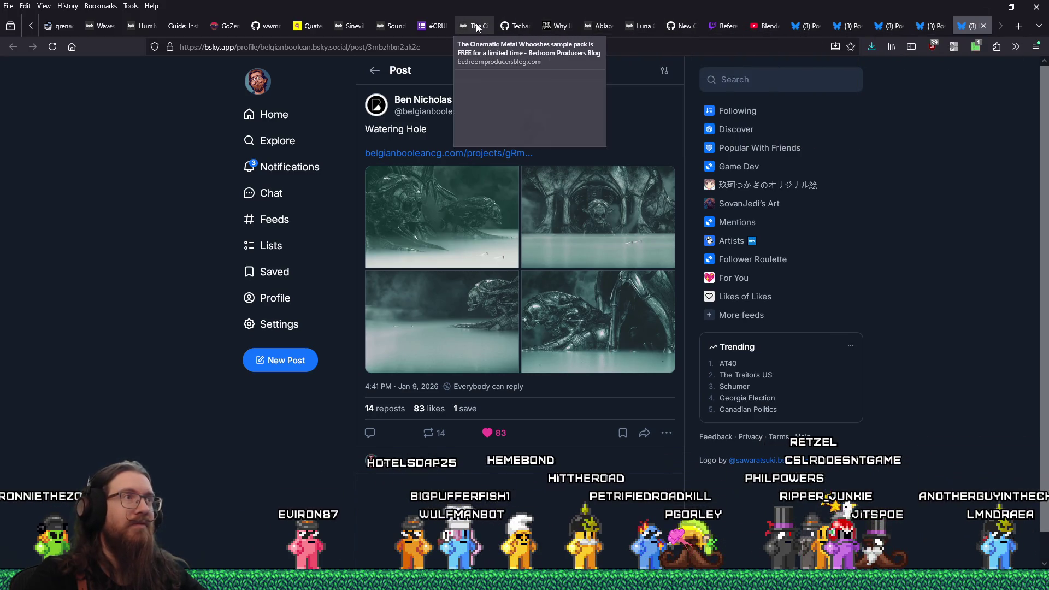
# Step: Go to the GoZen website tab and copy its address, gozen.voylin.com
pyautogui.click(226, 26)
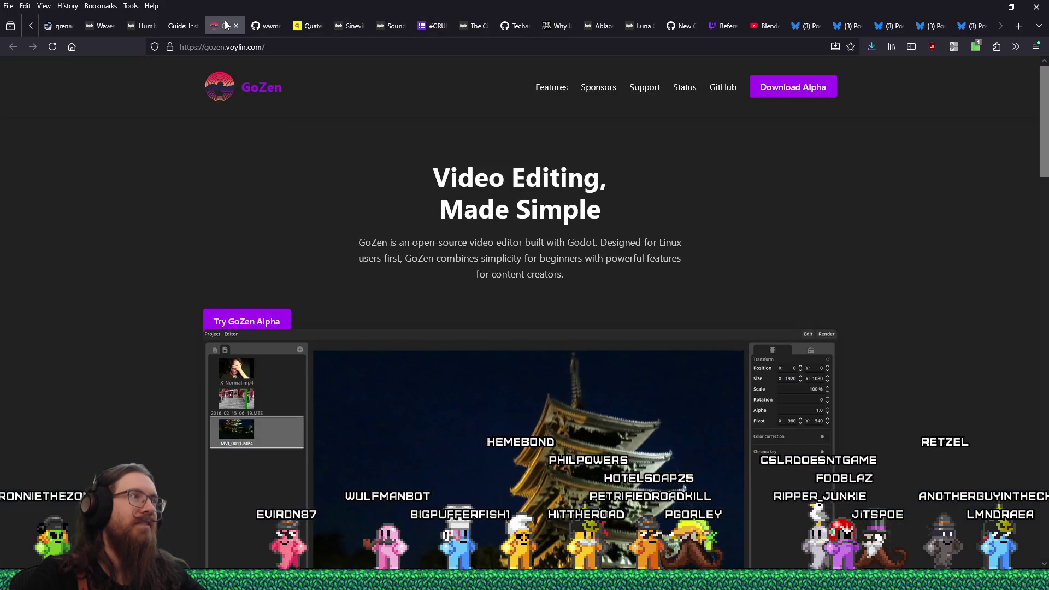
pyautogui.scroll(-15, 788, 181)
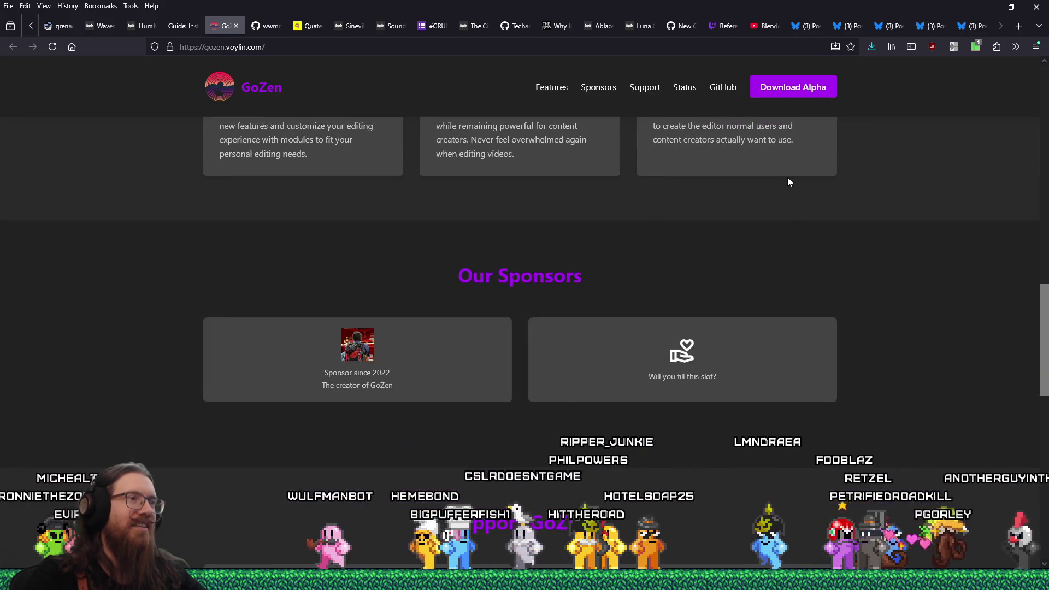
pyautogui.scroll(15, 788, 182)
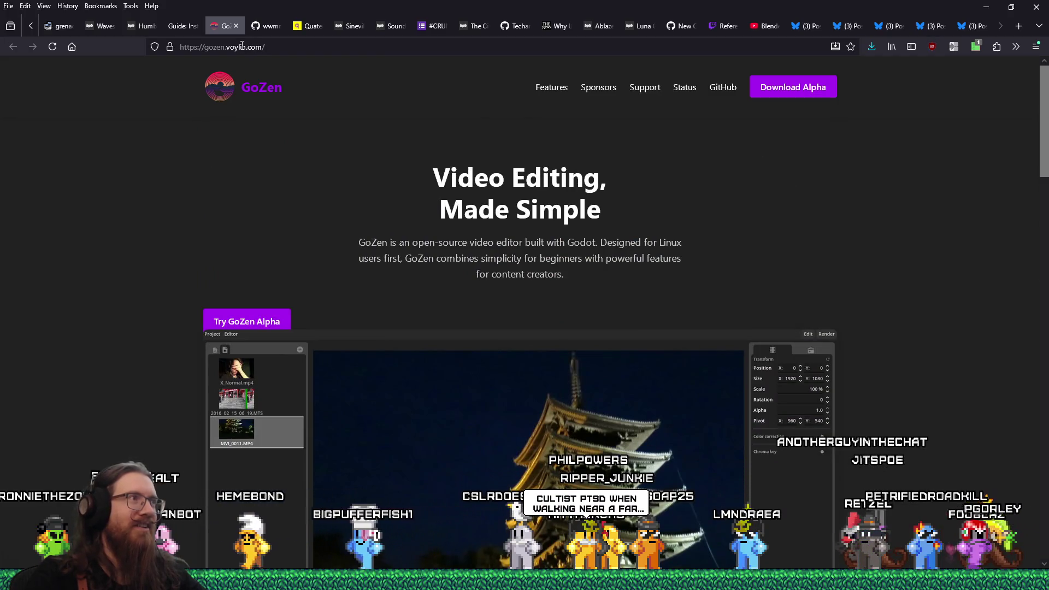
pyautogui.click(243, 47)
pyautogui.rightClick(243, 47)
pyautogui.click(265, 103)
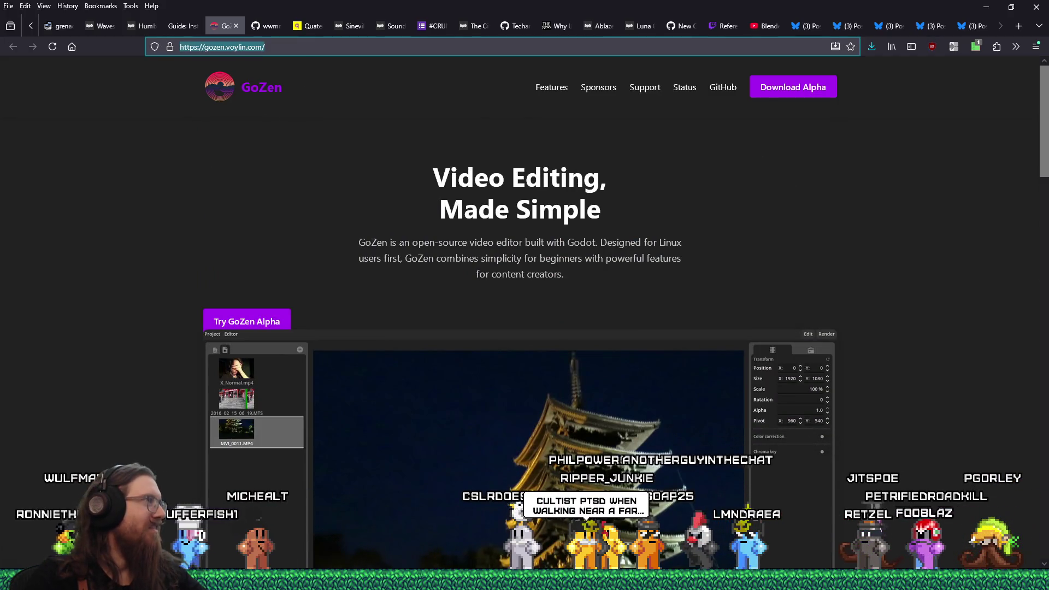
pyautogui.hotkey('alt', 'Tab')
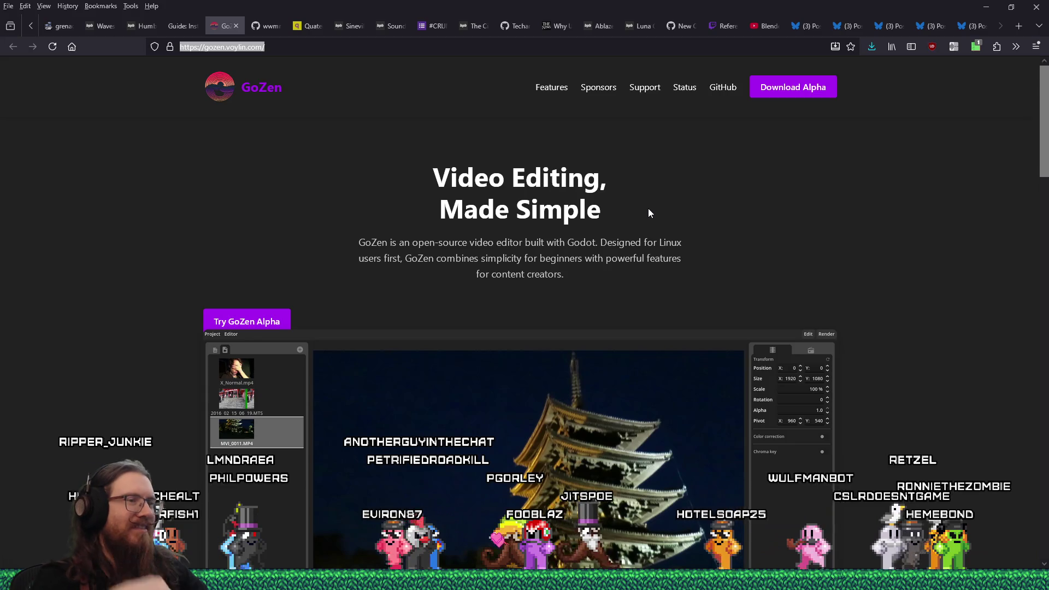
pyautogui.scroll(-2, 650, 212)
pyautogui.click(799, 92)
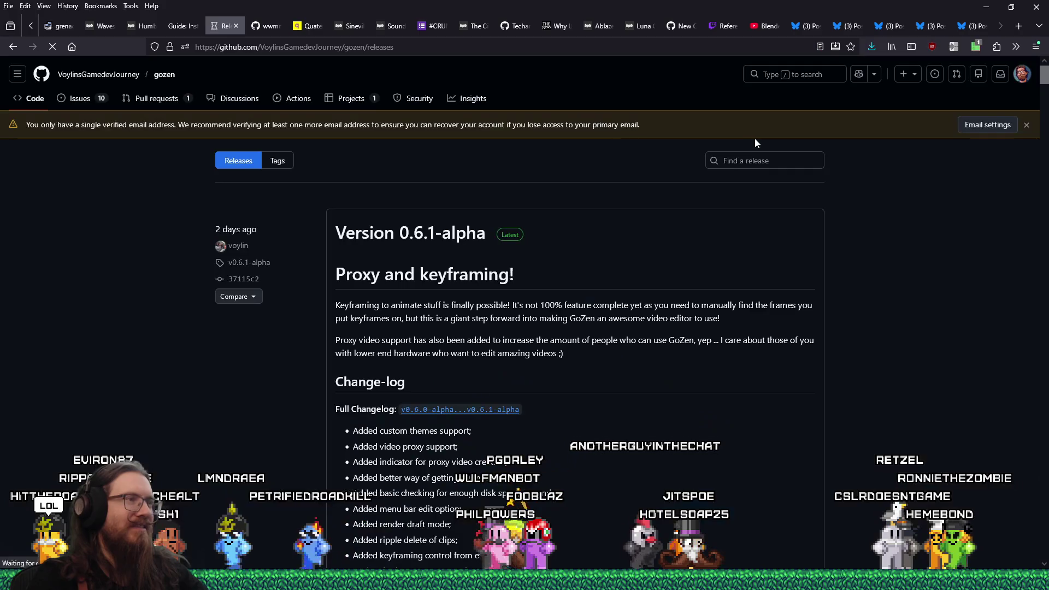
# Step: Scroll the GoZen v0.6.1-alpha release page down to its Assets list
pyautogui.scroll(-3, 794, 245)
pyautogui.scroll(-3, 794, 248)
pyautogui.scroll(-5, 794, 251)
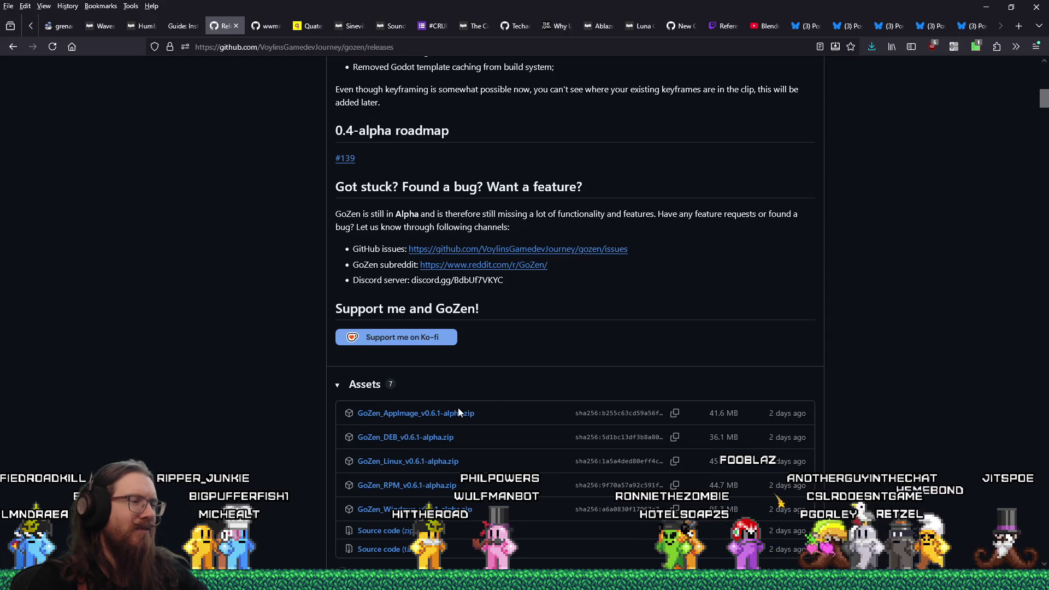
pyautogui.scroll(-2, 454, 424)
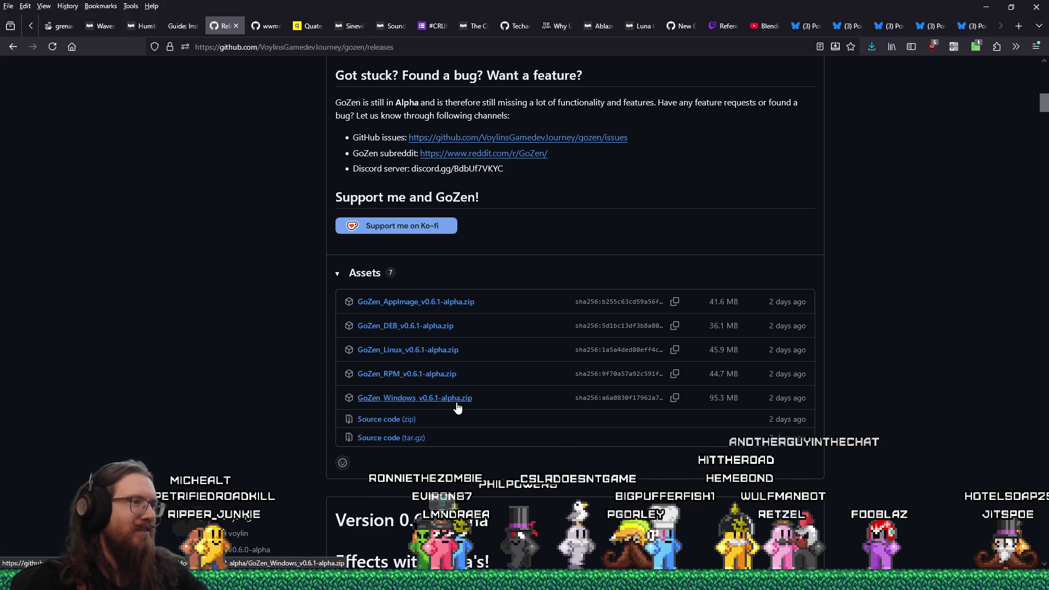
# Step: Download the Windows zip, pointing the Save dialog to E:\Downloads\Apps\Video Editing
pyautogui.click(457, 403)
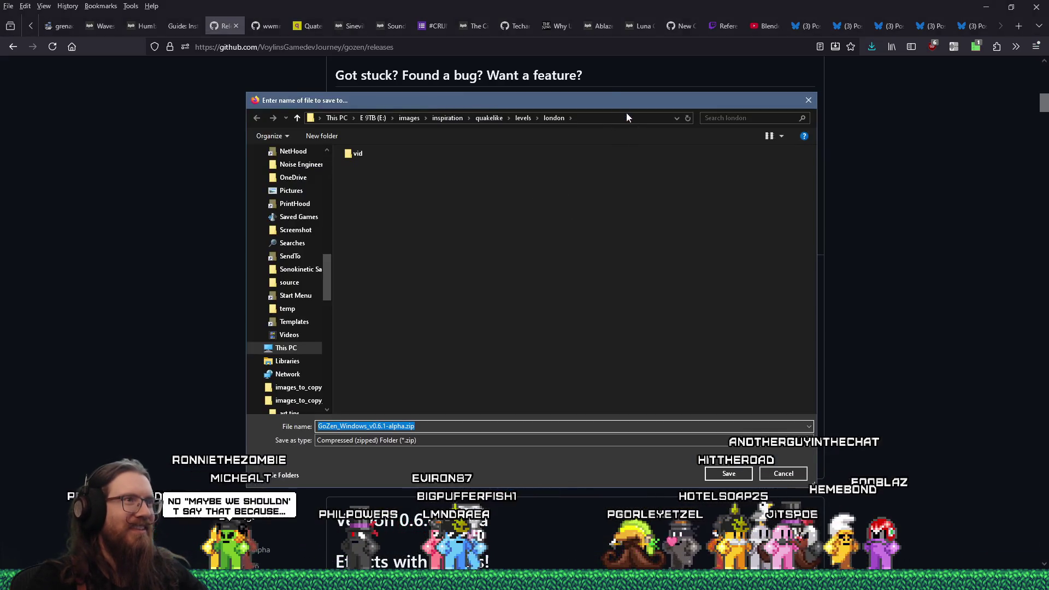
pyautogui.moveTo(625, 103)
pyautogui.mouseDown()
pyautogui.moveTo(578, 108)
pyautogui.moveTo(622, 135)
pyautogui.mouseUp()
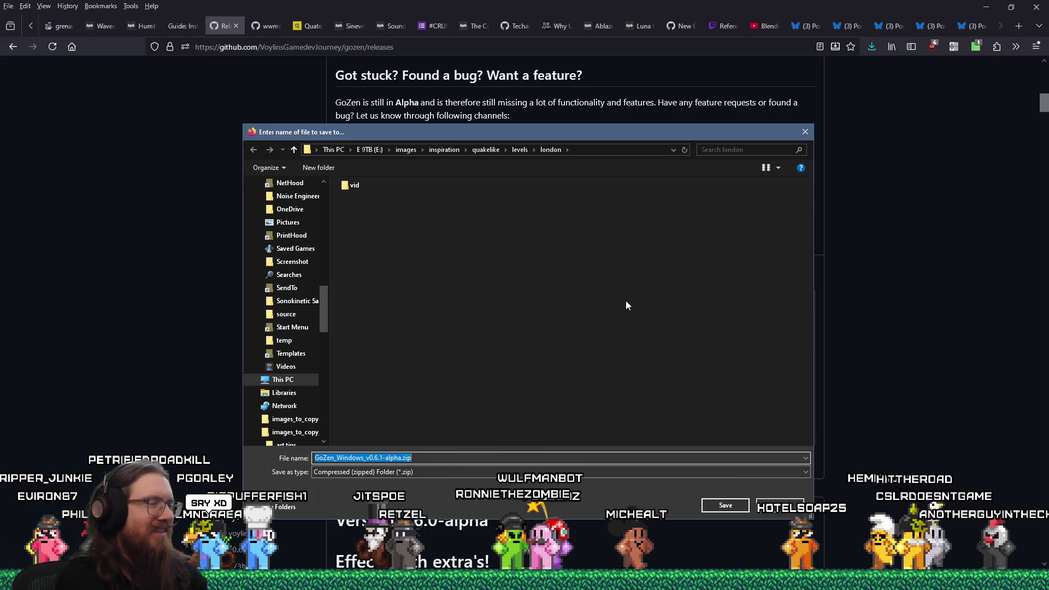
pyautogui.write('e:\\downloads\\app\\video')
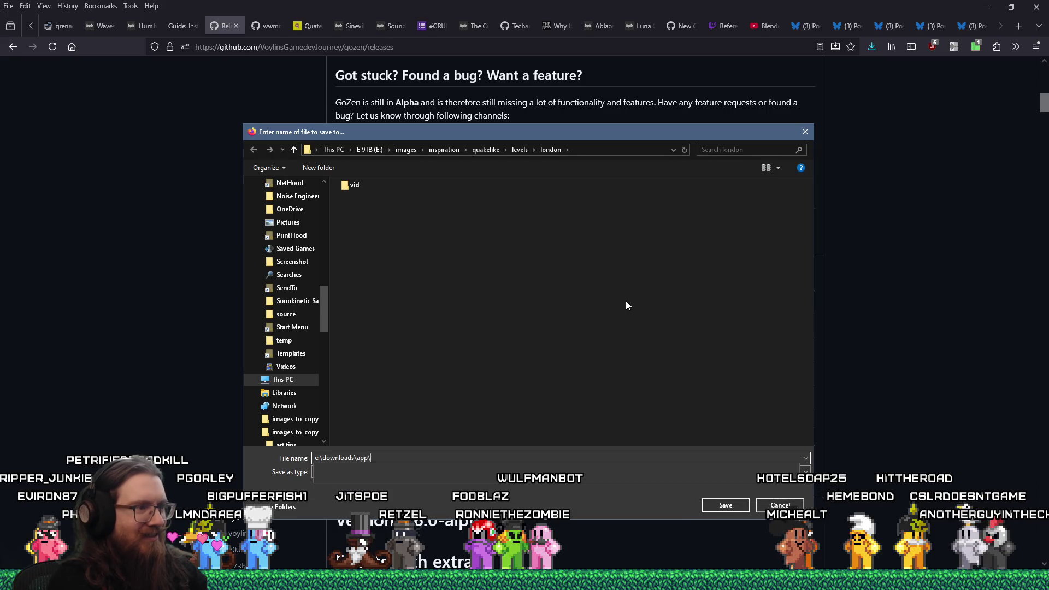
pyautogui.press('BackSpace')
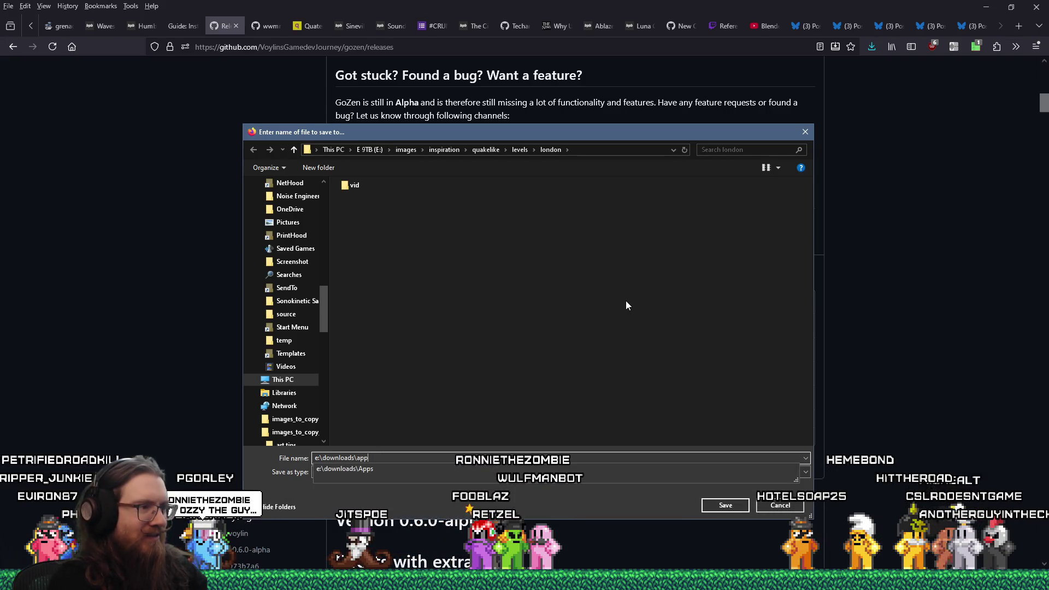
pyautogui.write('s\\video edit')
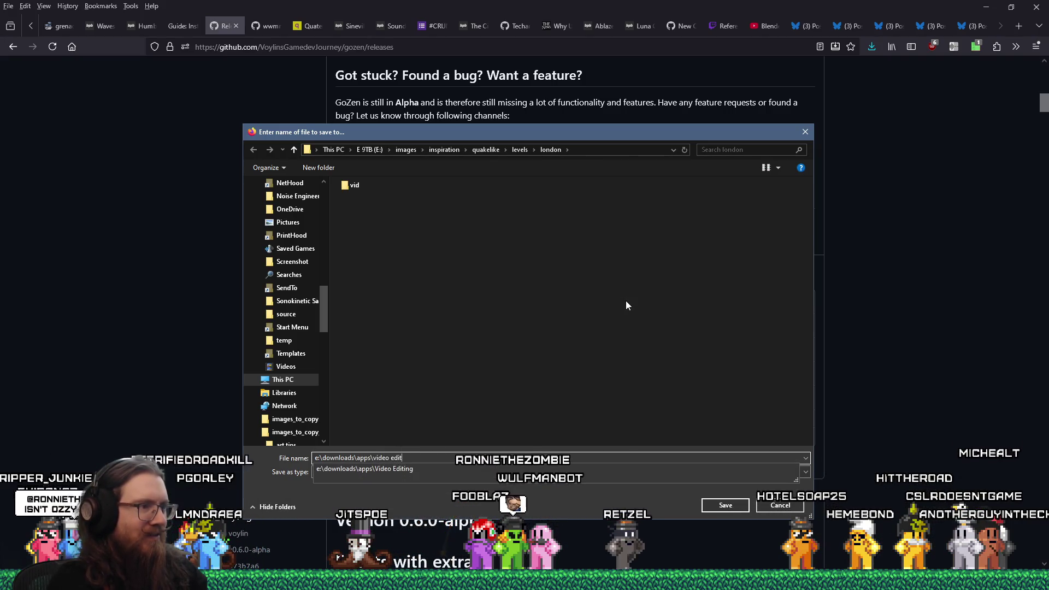
pyautogui.press('Down')
pyautogui.press('Return')
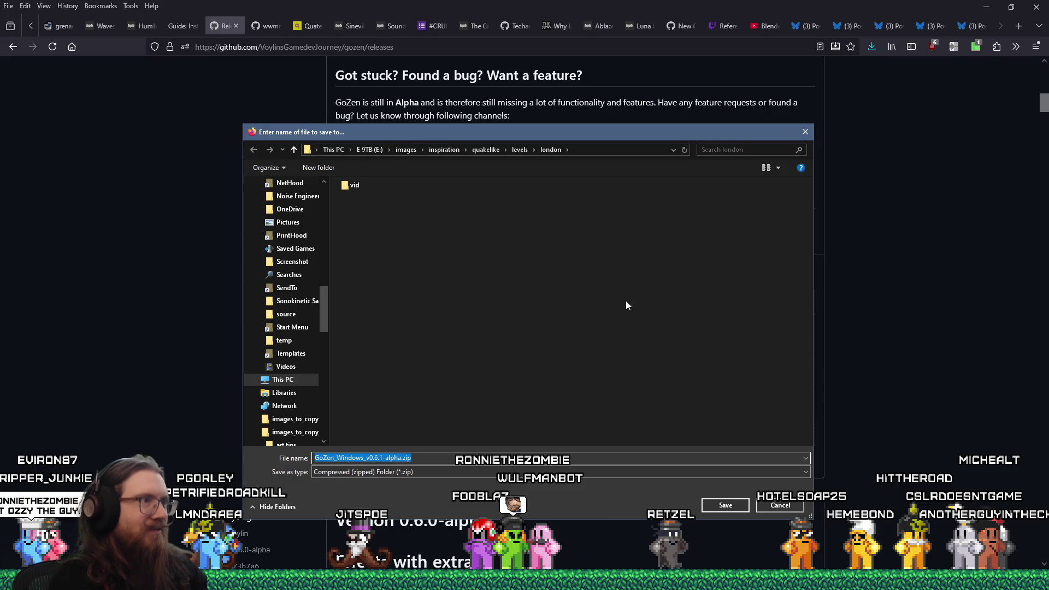
# Step: Create a GoZen folder there and save GoZen_Windows_v0.6.1-alpha.zip into it
pyautogui.rightClick(472, 379)
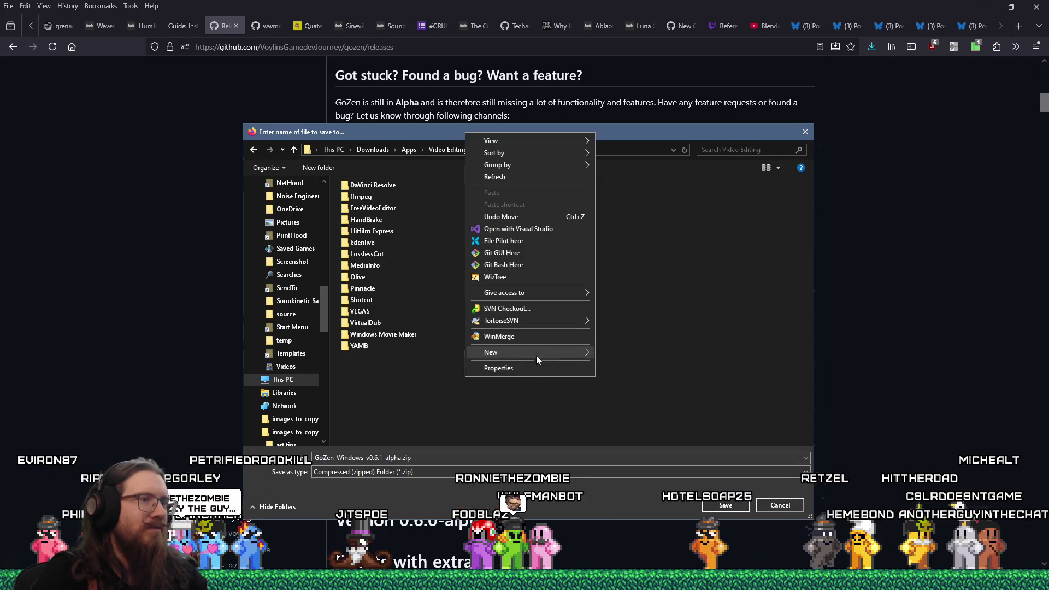
pyautogui.rightClick(609, 368)
pyautogui.moveTo(662, 343)
pyautogui.click(792, 347)
pyautogui.write('GoZen')
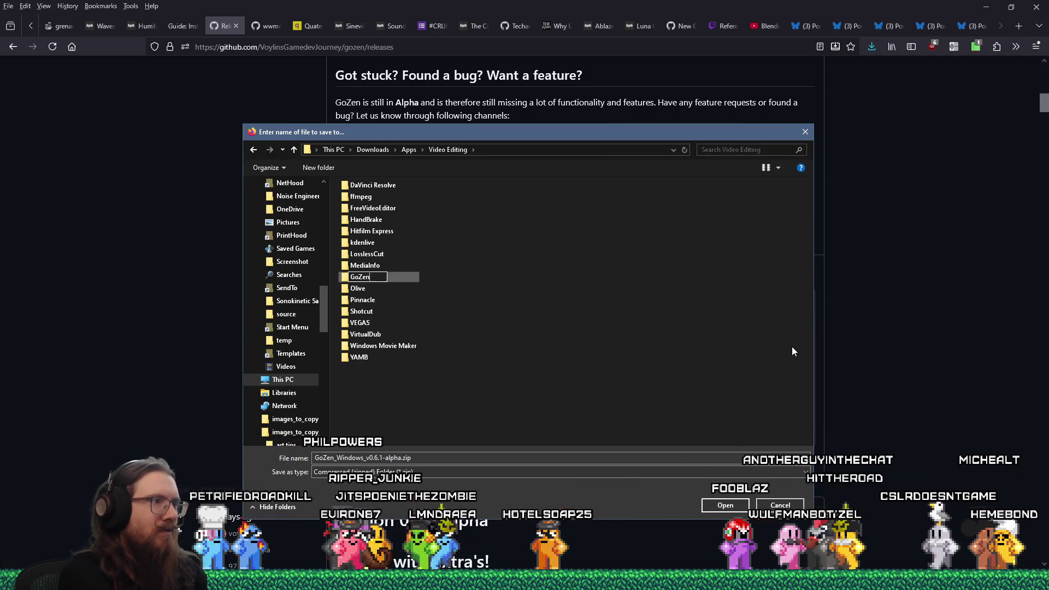
pyautogui.press('Return')
pyautogui.press('Return')
pyautogui.click(720, 509)
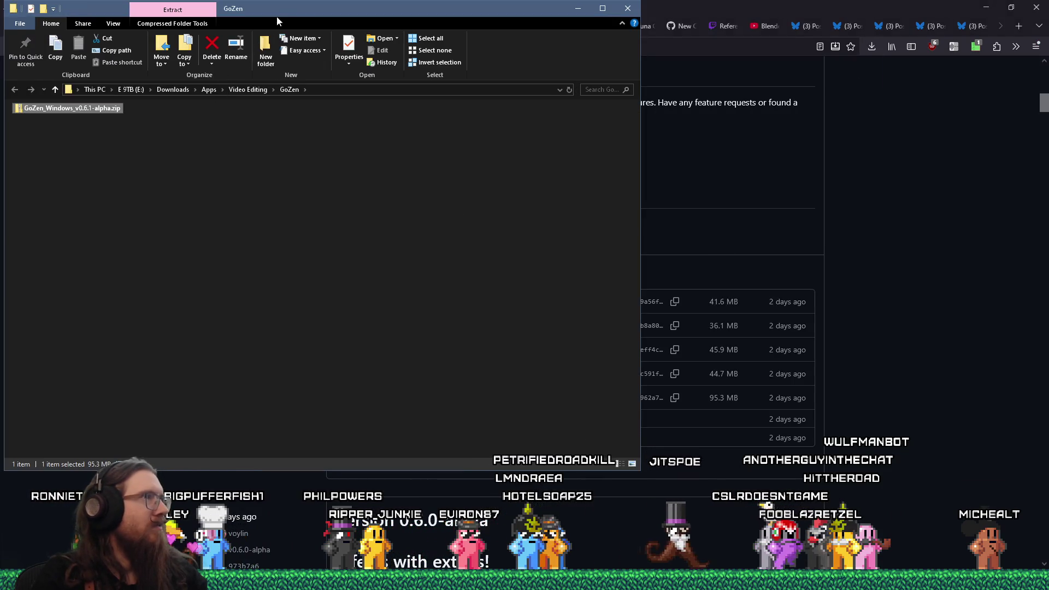
# Step: Open the downloaded zip and its inner GoZen_Windows_v0.6.1-alpha.zip, then select all nine files
pyautogui.moveTo(304, 14); pyautogui.dragTo(425, 60)
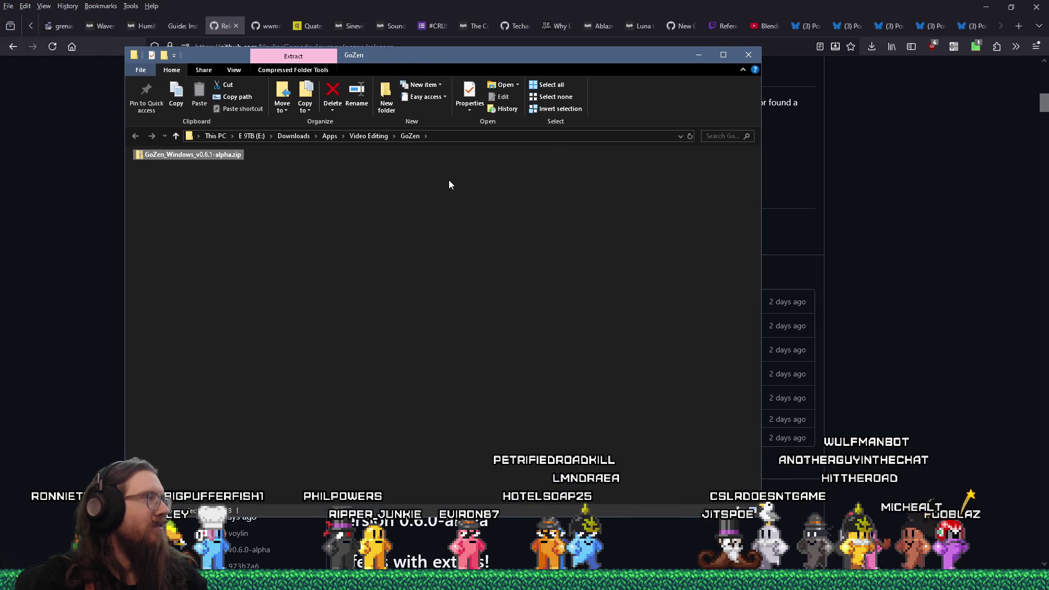
pyautogui.doubleClick(211, 156)
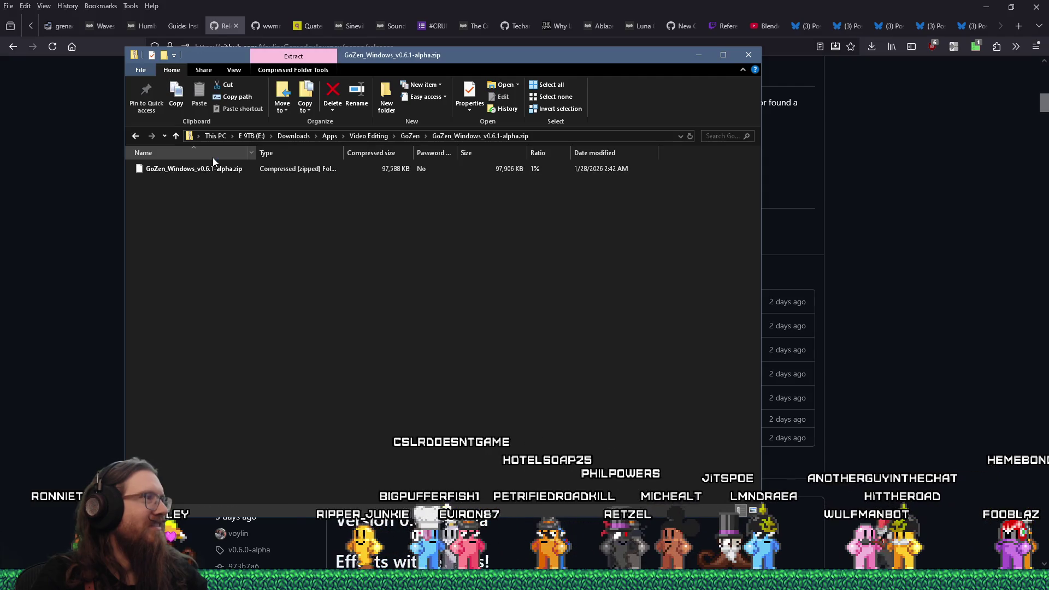
pyautogui.click(211, 167)
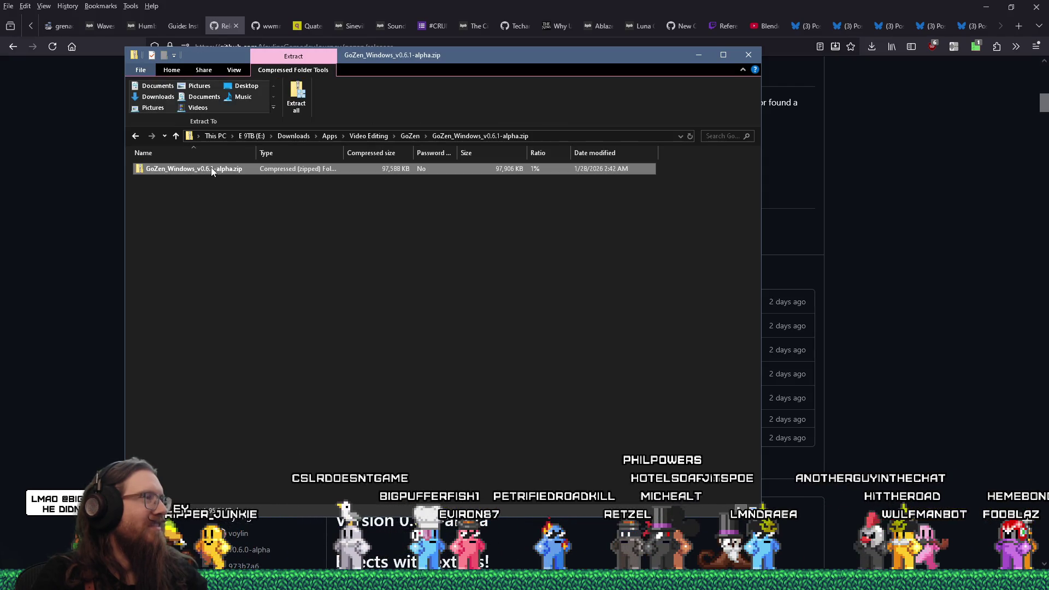
pyautogui.doubleClick(211, 168)
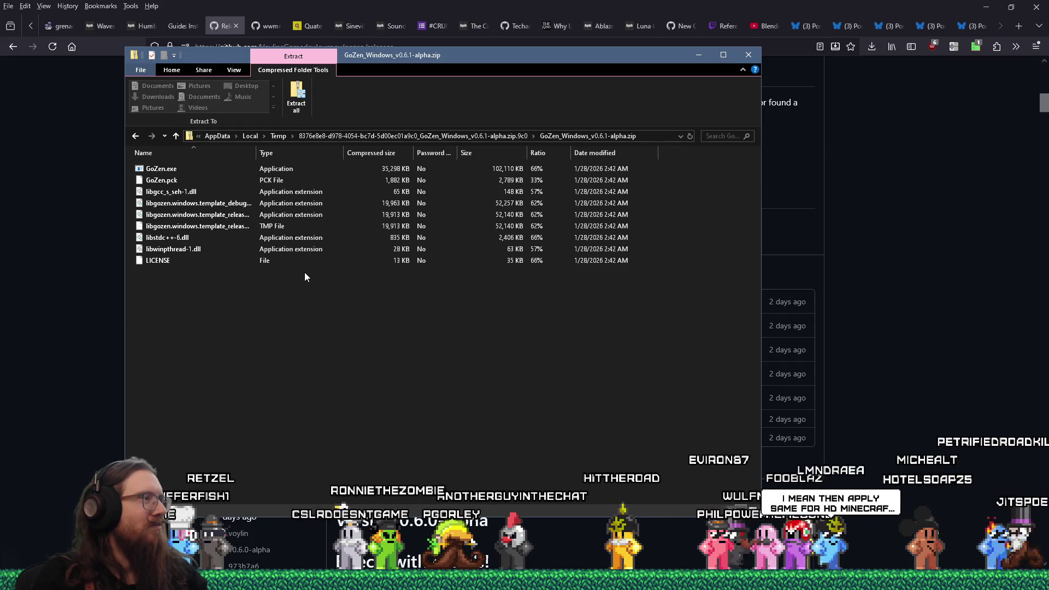
pyautogui.moveTo(222, 294)
pyautogui.mouseDown()
pyautogui.moveTo(187, 266)
pyautogui.moveTo(142, 164)
pyautogui.mouseUp()
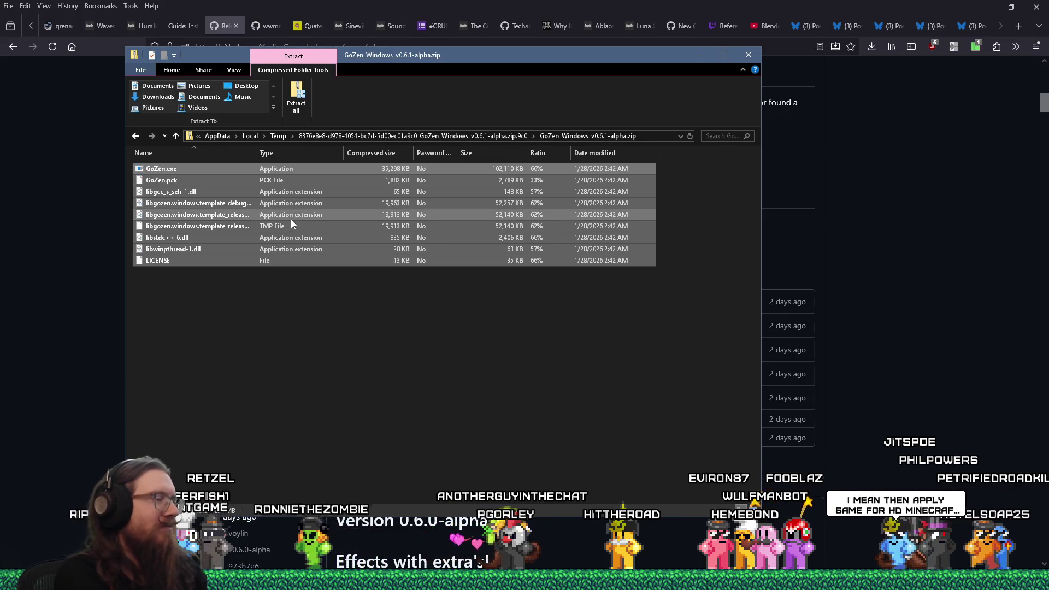
pyautogui.press('super+r')
# Step: Go to drive E and create a new GoZen folder inside programs
pyautogui.write('e:\\')
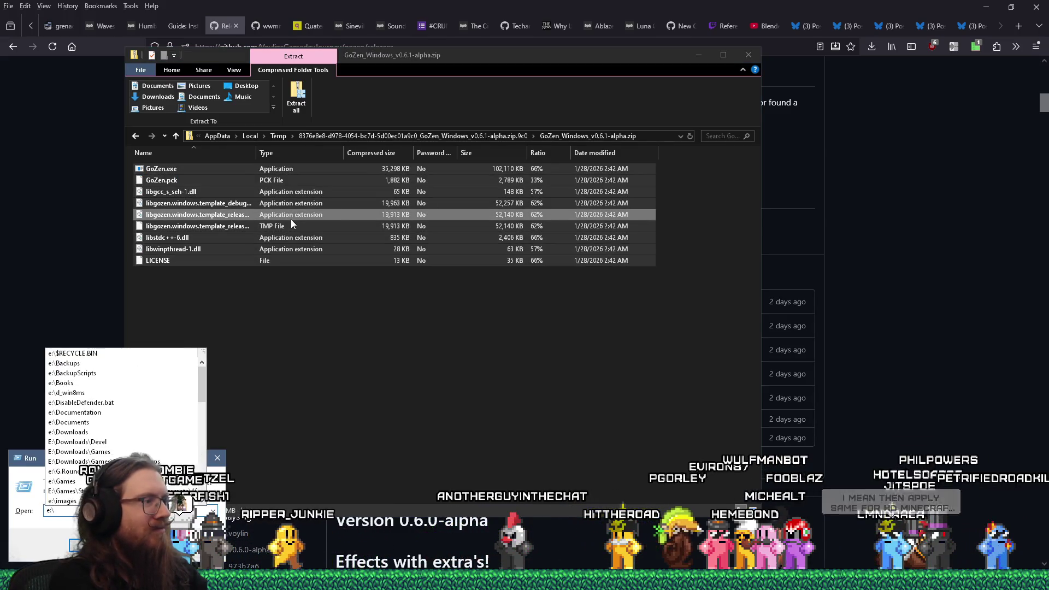
pyautogui.press('Escape')
pyautogui.press('Escape')
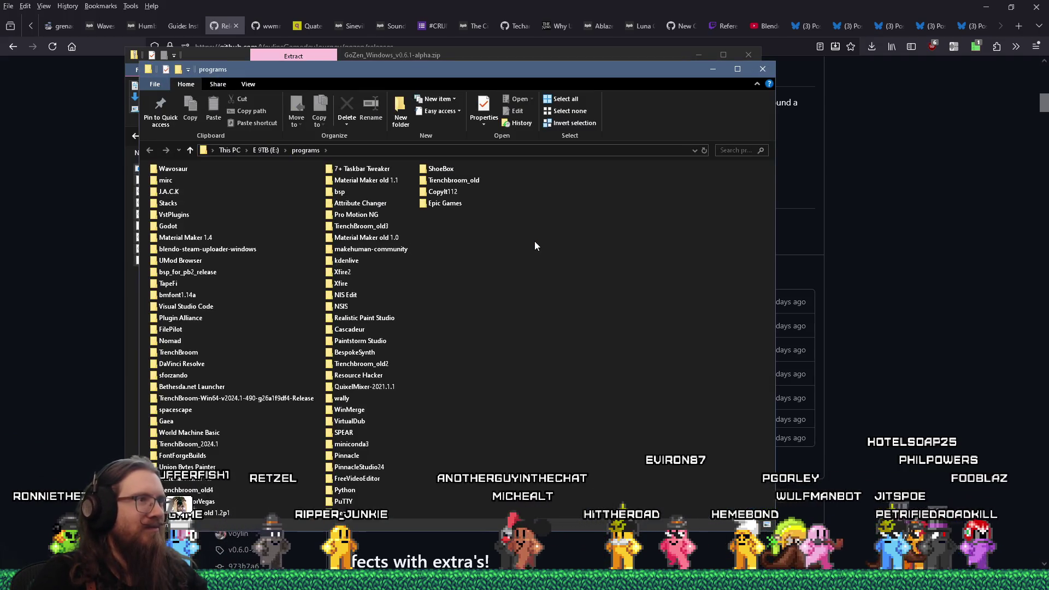
pyautogui.rightClick(535, 241)
pyautogui.moveTo(601, 481)
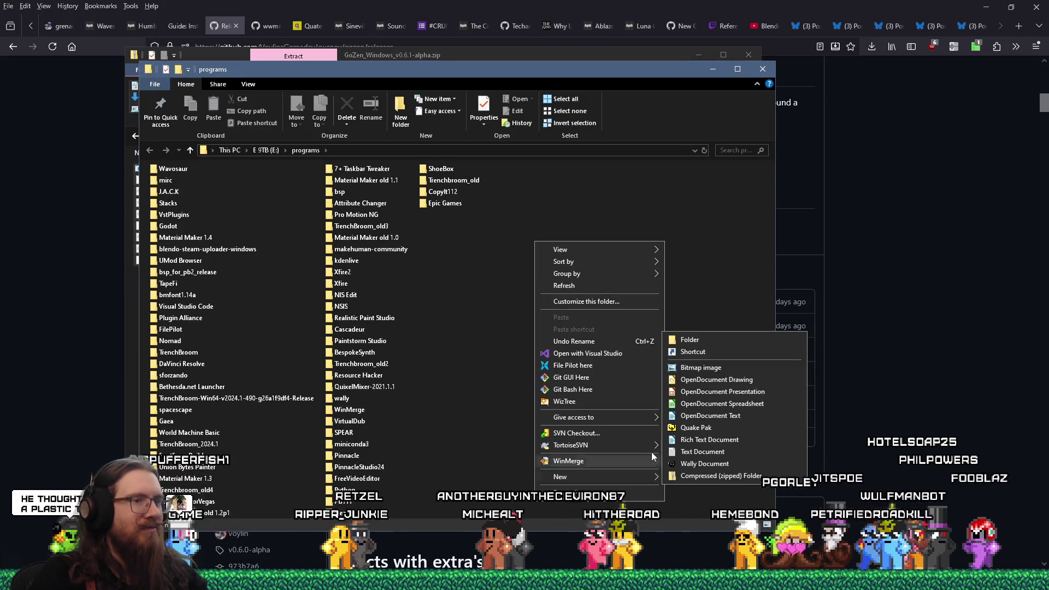
pyautogui.click(709, 336)
pyautogui.write('GoZen')
pyautogui.press('Return')
pyautogui.press('Return')
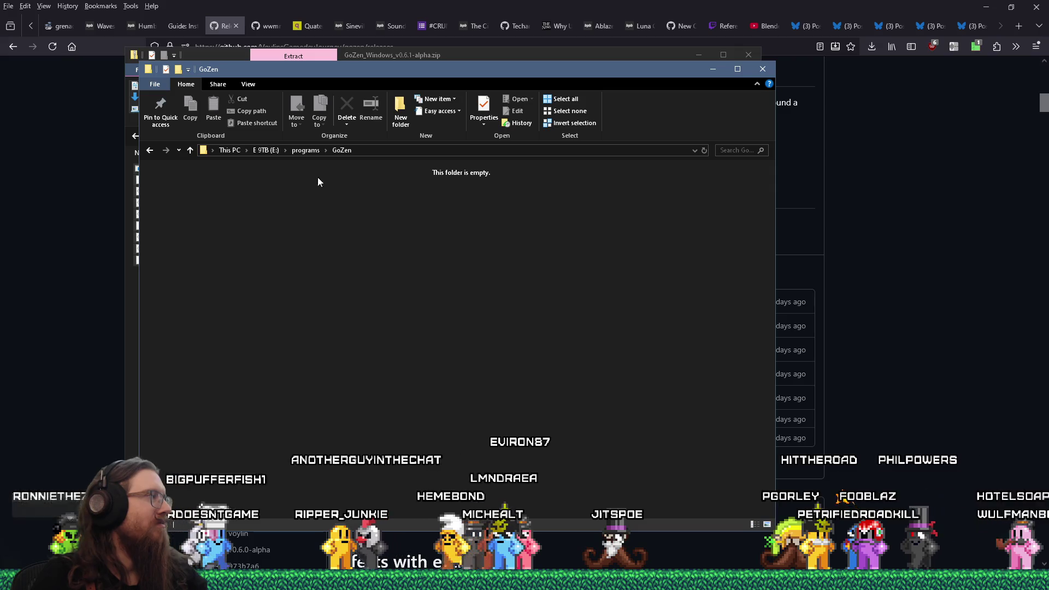
# Step: Copy the zip's nine files into E:\programs\GoZen and select GoZen.exe
pyautogui.moveTo(349, 68); pyautogui.dragTo(540, 70)
pyautogui.moveTo(244, 192); pyautogui.dragTo(624, 261)
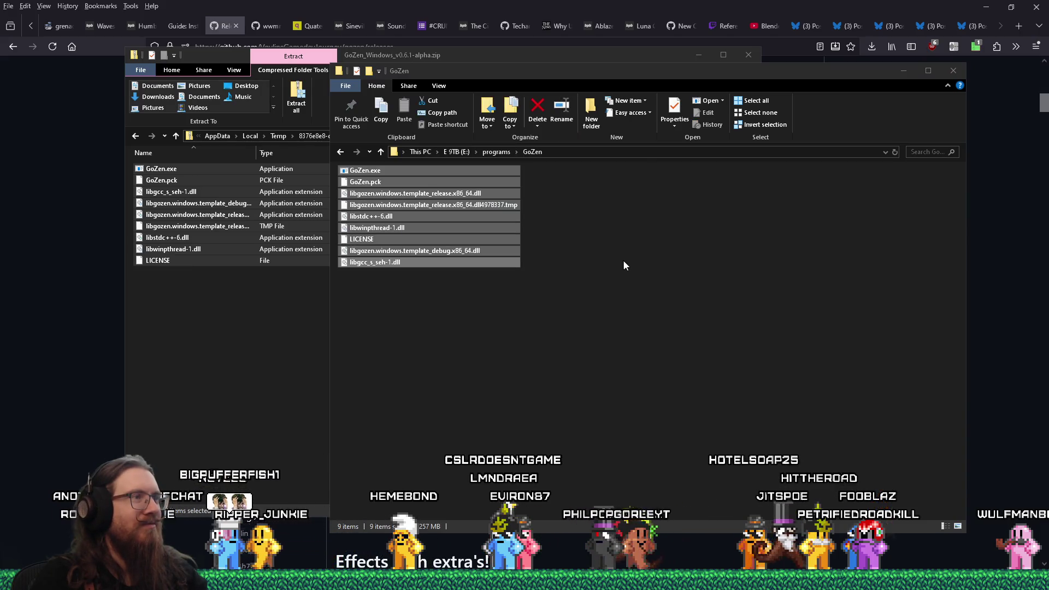
pyautogui.click(619, 259)
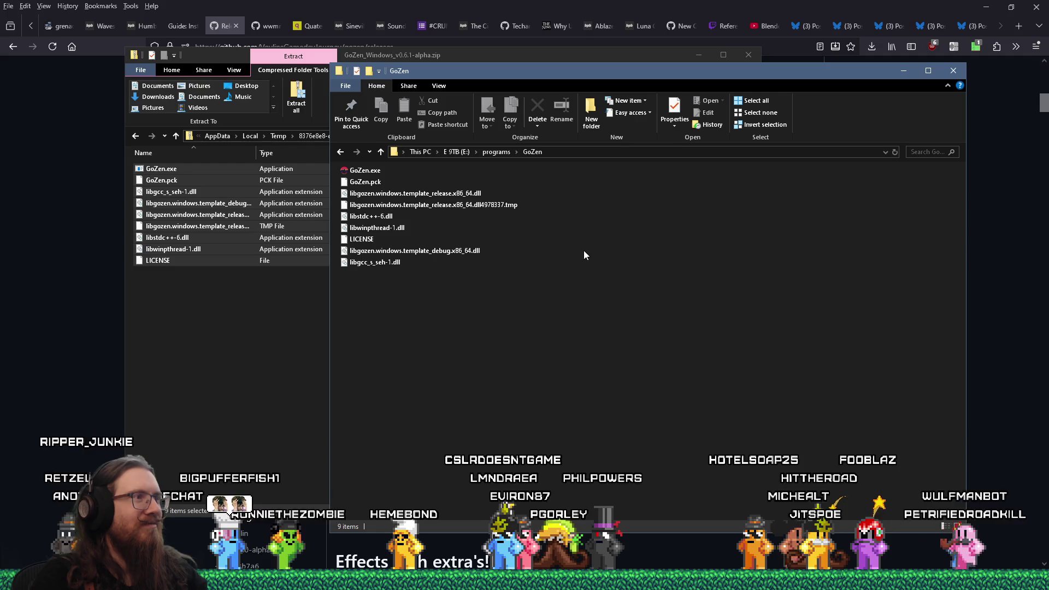
pyautogui.moveTo(564, 77)
pyautogui.mouseDown()
pyautogui.moveTo(397, 64)
pyautogui.moveTo(410, 93)
pyautogui.mouseUp()
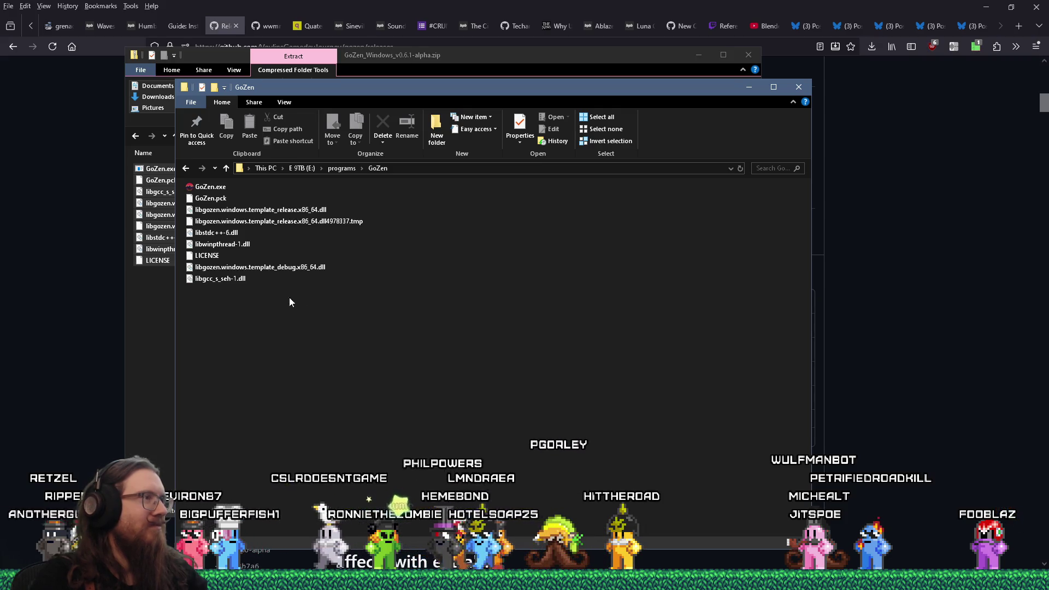
pyautogui.click(209, 188)
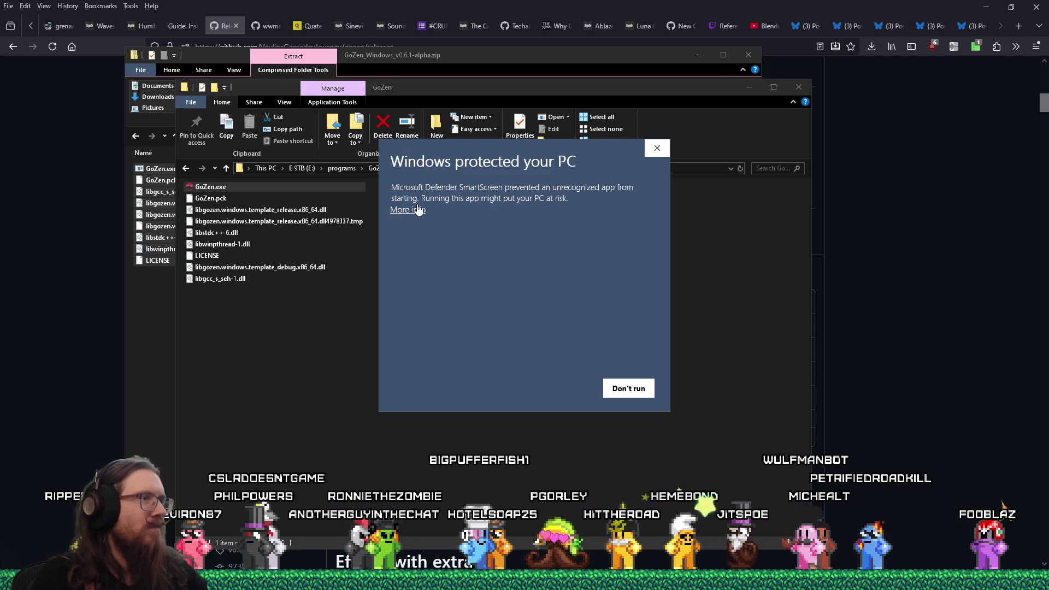
# Step: Run GoZen.exe anyway despite the 'Windows protected your PC' SmartScreen warning
pyautogui.click(555, 388)
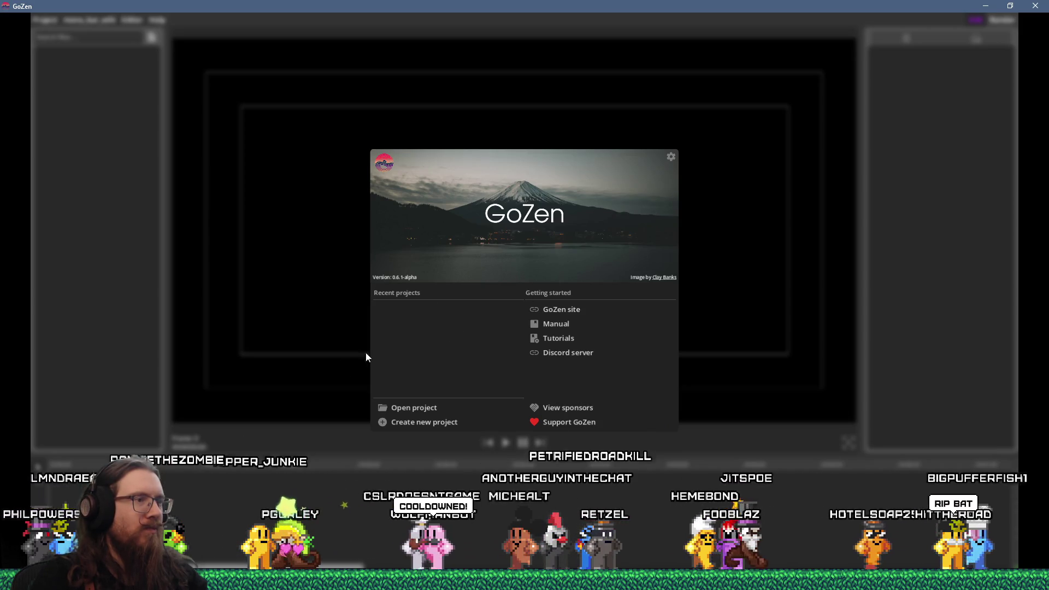
# Step: Create test_project at 1920×1080, 30 fps, saved as e:\temp\testproject.gozen
pyautogui.click(414, 427)
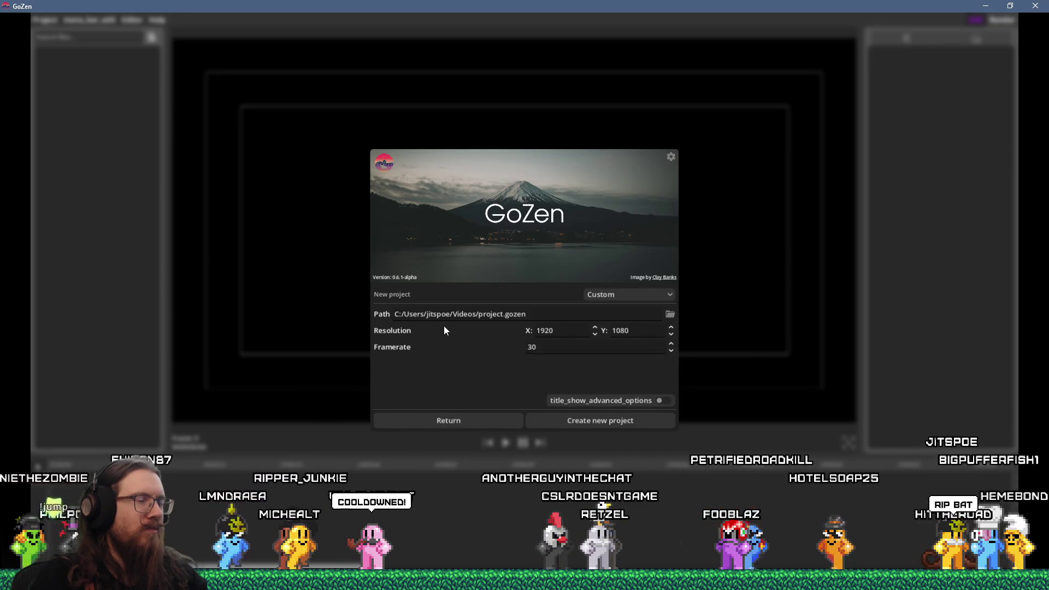
pyautogui.moveTo(404, 315); pyautogui.dragTo(502, 315)
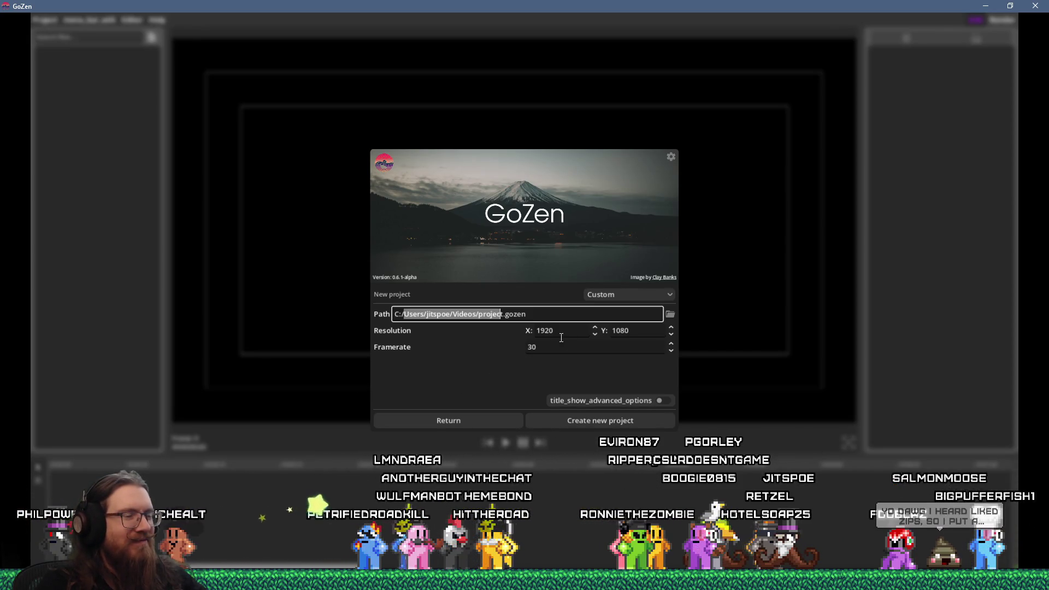
pyautogui.click(656, 399)
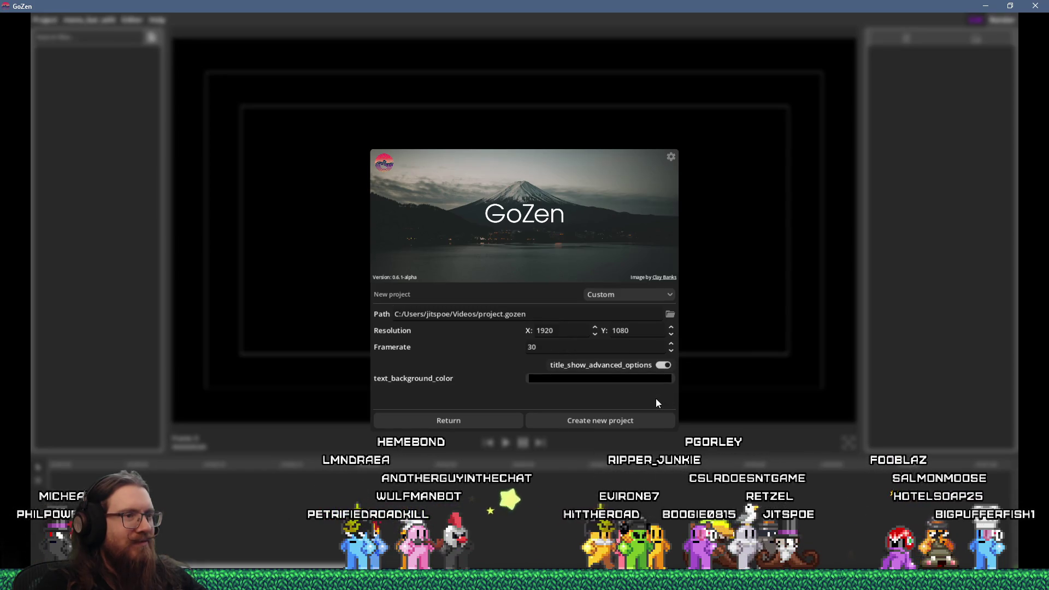
pyautogui.click(663, 366)
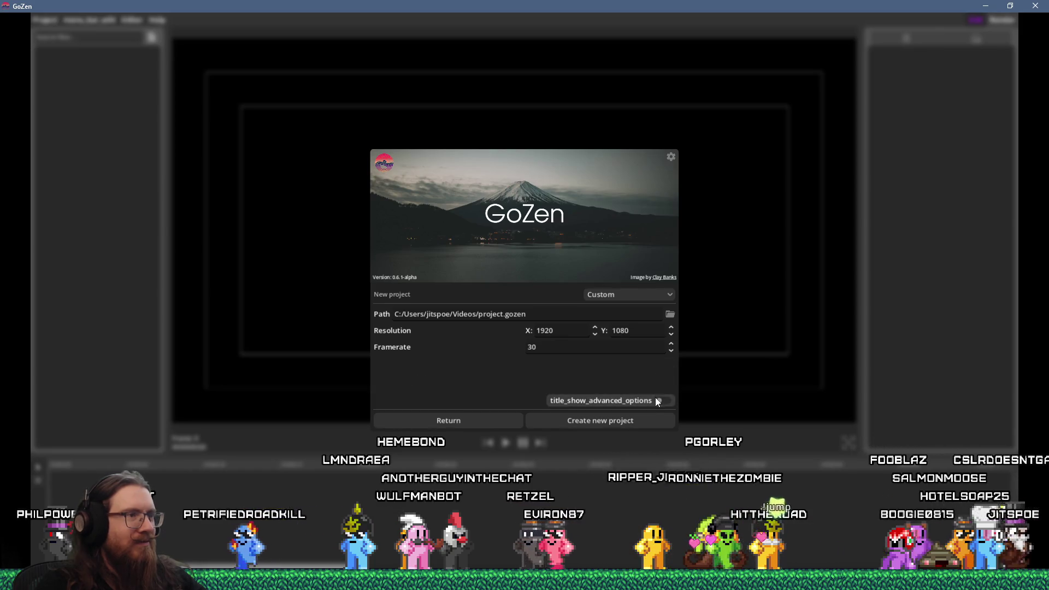
pyautogui.click(503, 318)
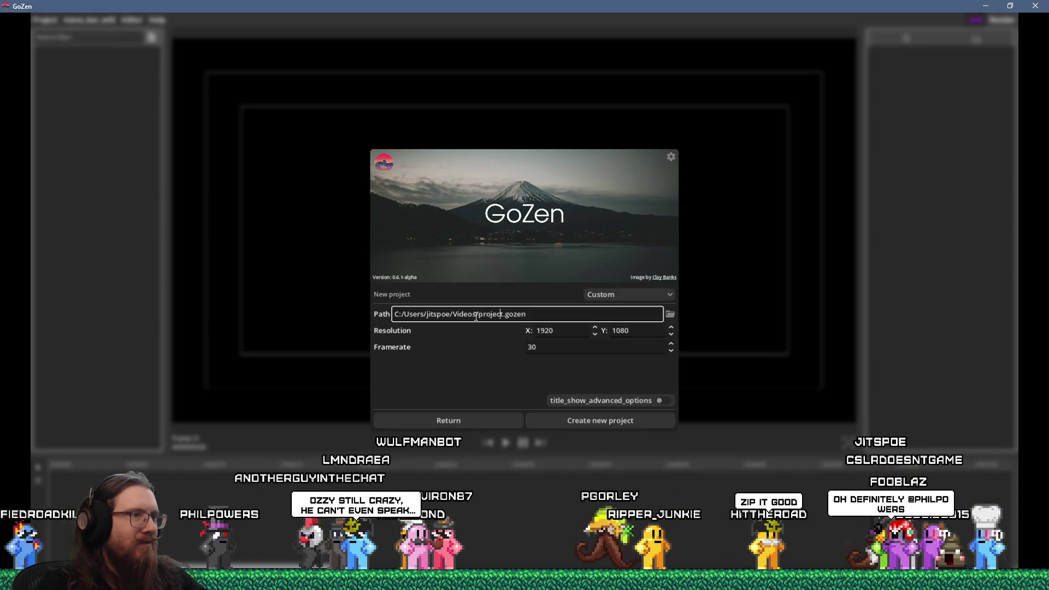
pyautogui.moveTo(477, 316); pyautogui.dragTo(409, 316)
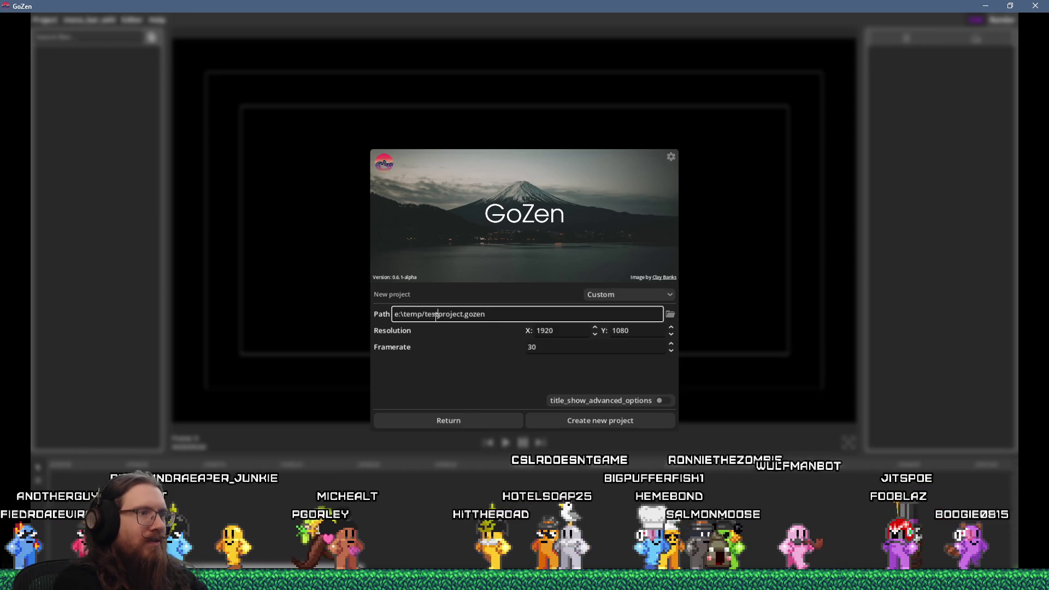
pyautogui.click(625, 422)
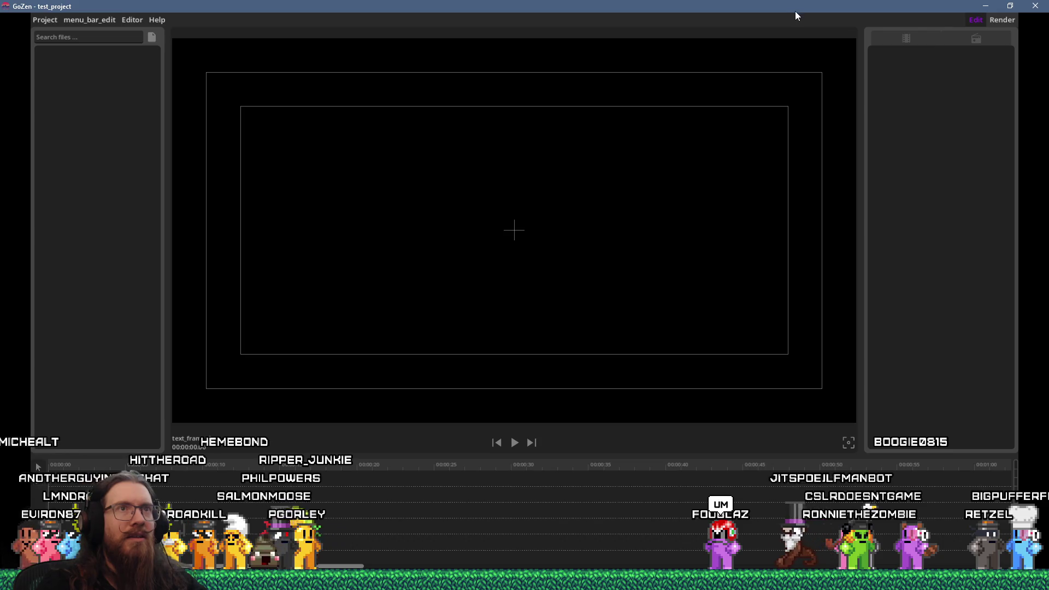
pyautogui.moveTo(950, 17)
pyautogui.mouseDown()
pyautogui.moveTo(978, 49)
pyautogui.moveTo(932, 98)
pyautogui.moveTo(746, 156)
pyautogui.mouseUp()
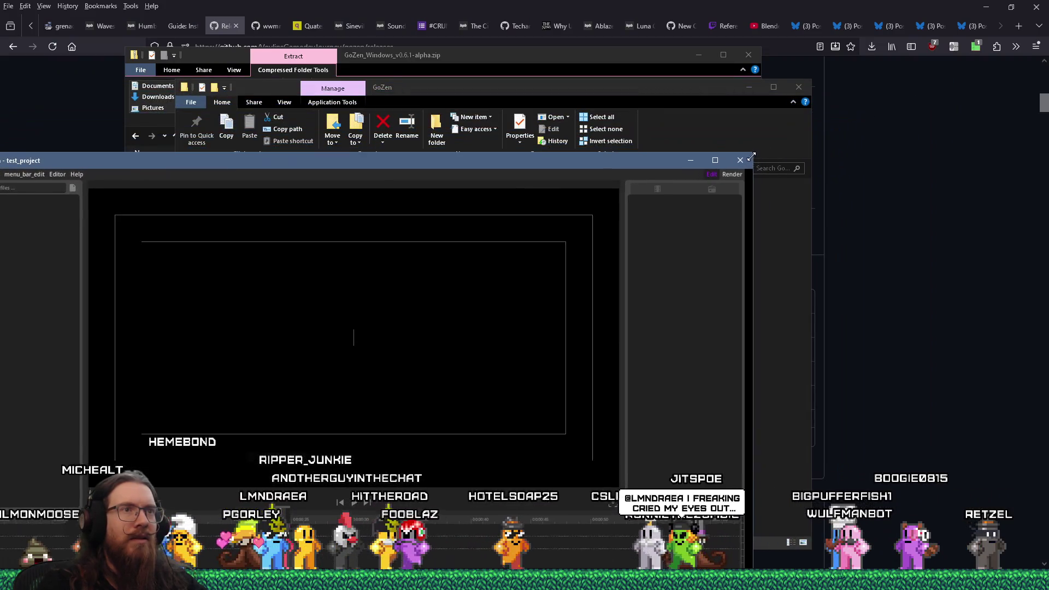
pyautogui.moveTo(605, 166)
pyautogui.mouseDown()
pyautogui.moveTo(778, 54)
pyautogui.moveTo(754, 164)
pyautogui.moveTo(753, 355)
pyautogui.moveTo(726, 42)
pyautogui.moveTo(749, 90)
pyautogui.mouseUp()
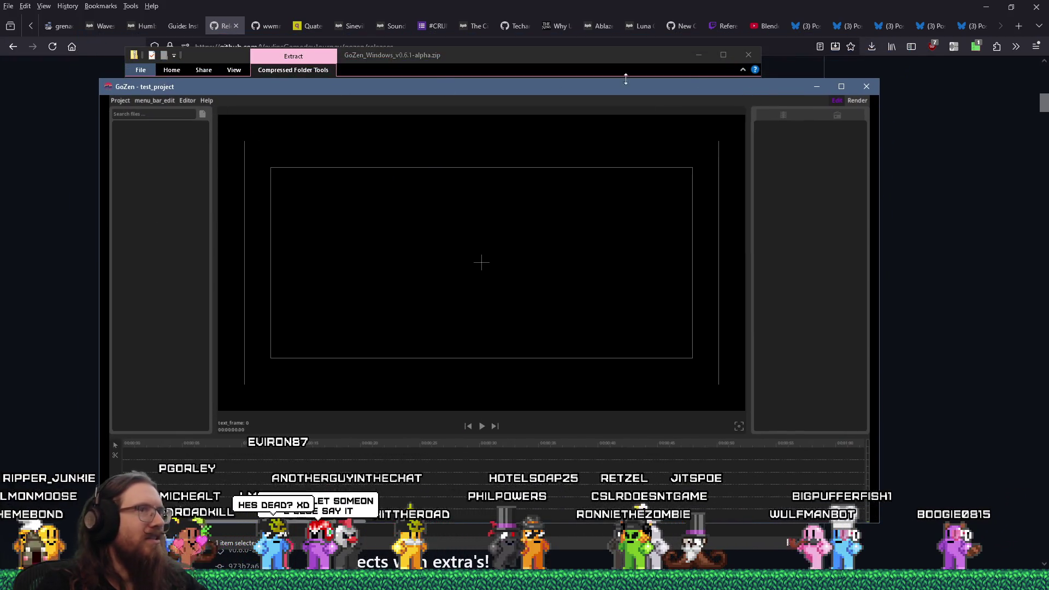
pyautogui.moveTo(880, 79)
pyautogui.mouseDown()
pyautogui.moveTo(960, 33)
pyautogui.moveTo(957, 55)
pyautogui.moveTo(956, 16)
pyautogui.moveTo(937, 63)
pyautogui.moveTo(894, 87)
pyautogui.moveTo(943, 79)
pyautogui.mouseUp()
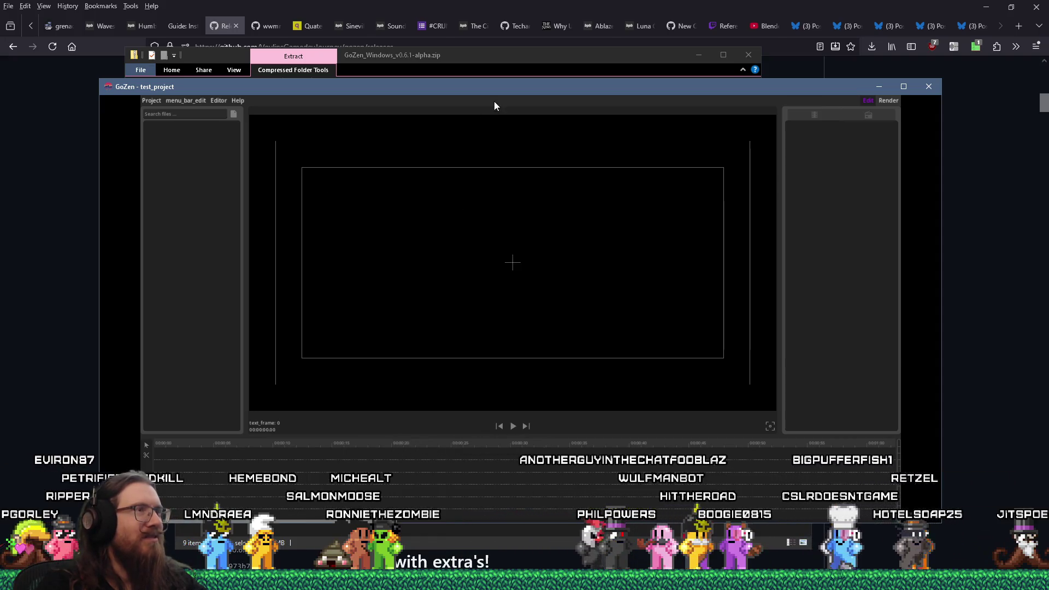
pyautogui.click(903, 85)
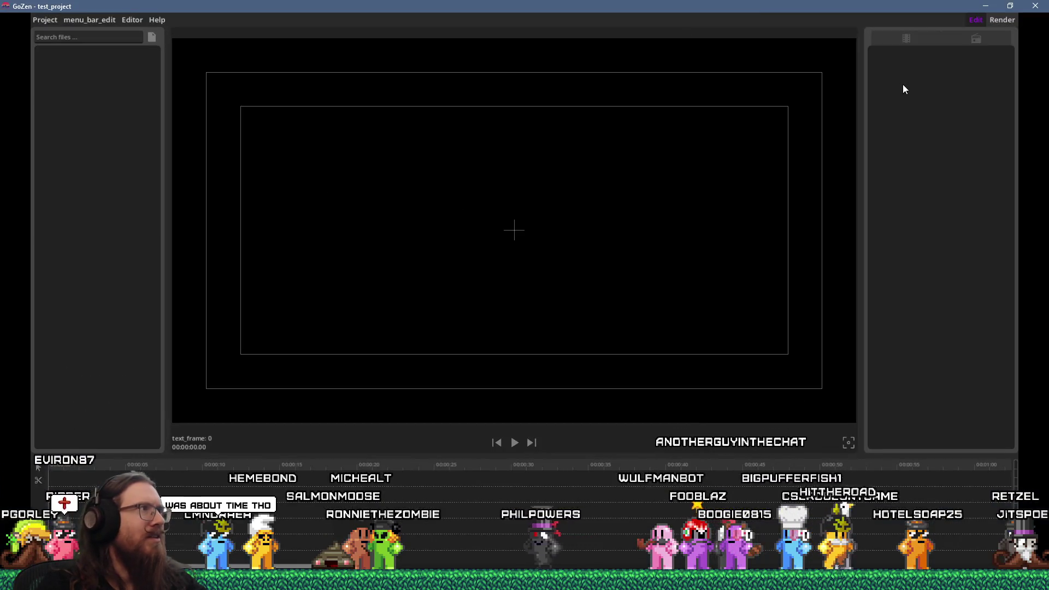
pyautogui.click(95, 21)
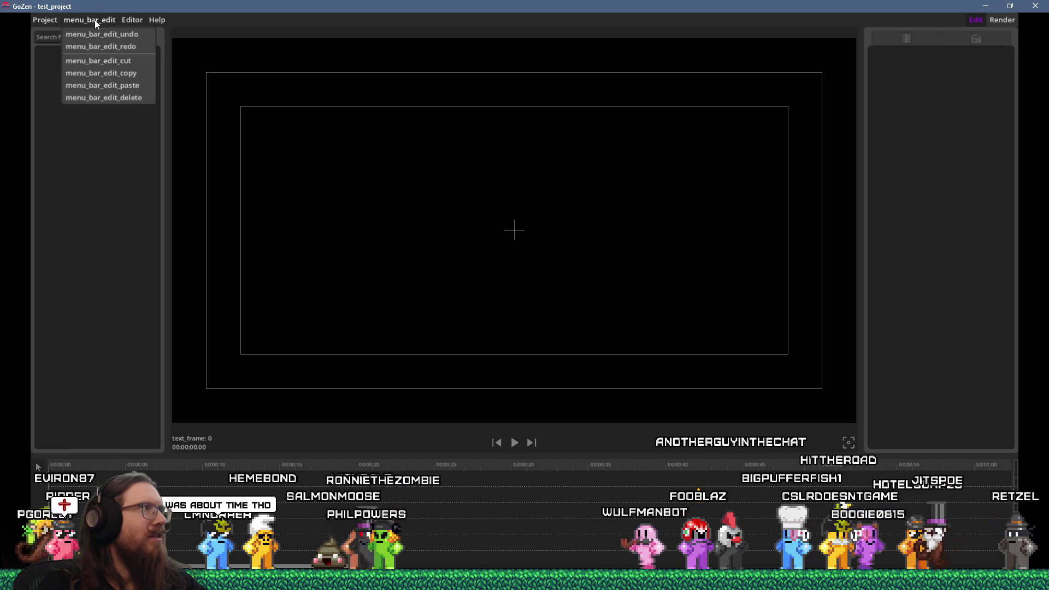
pyautogui.click(54, 20)
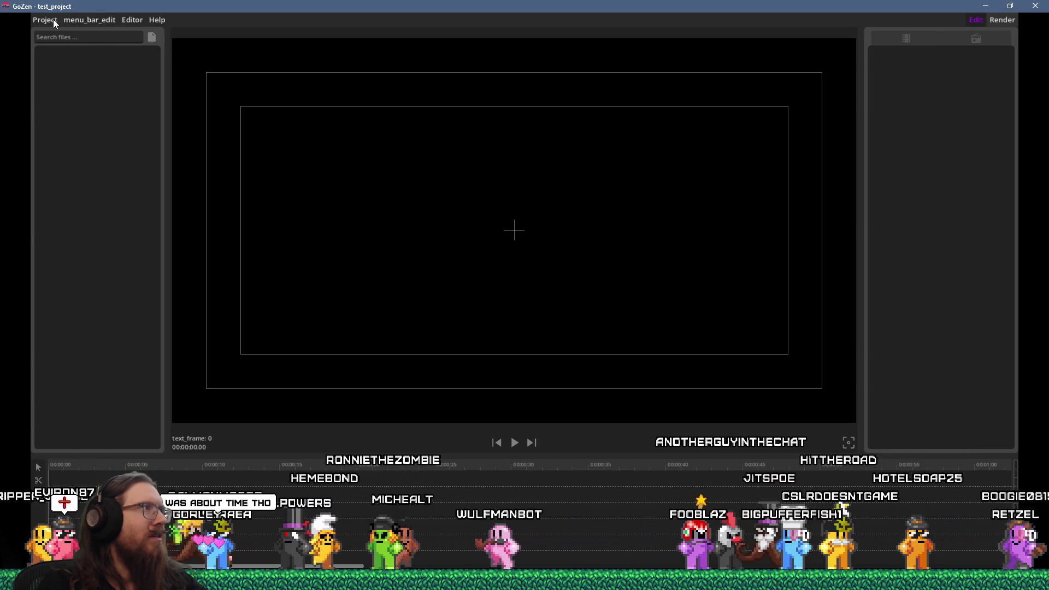
pyautogui.click(54, 20)
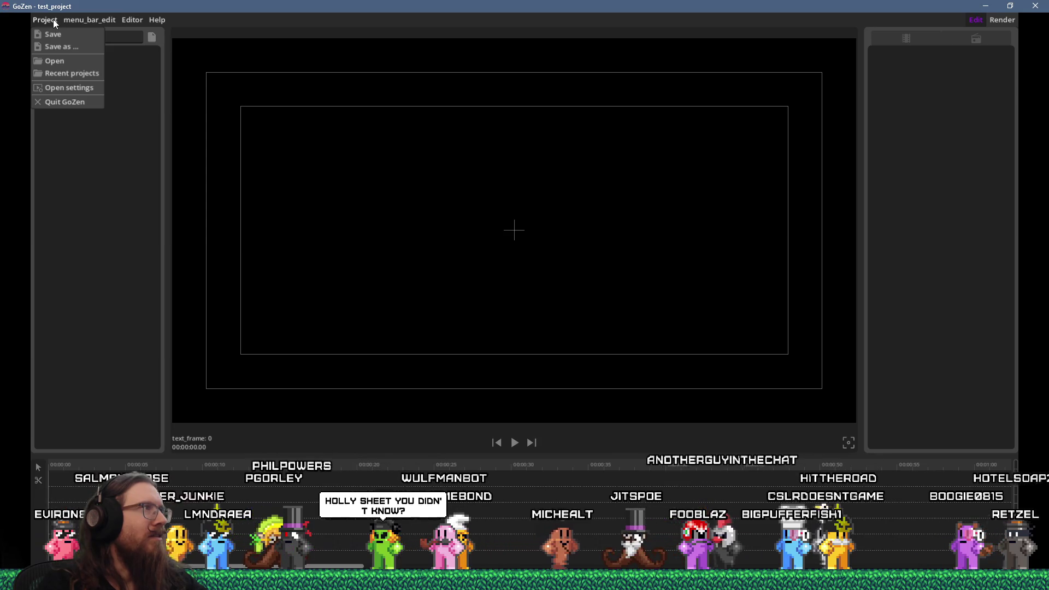
pyautogui.moveTo(91, 22)
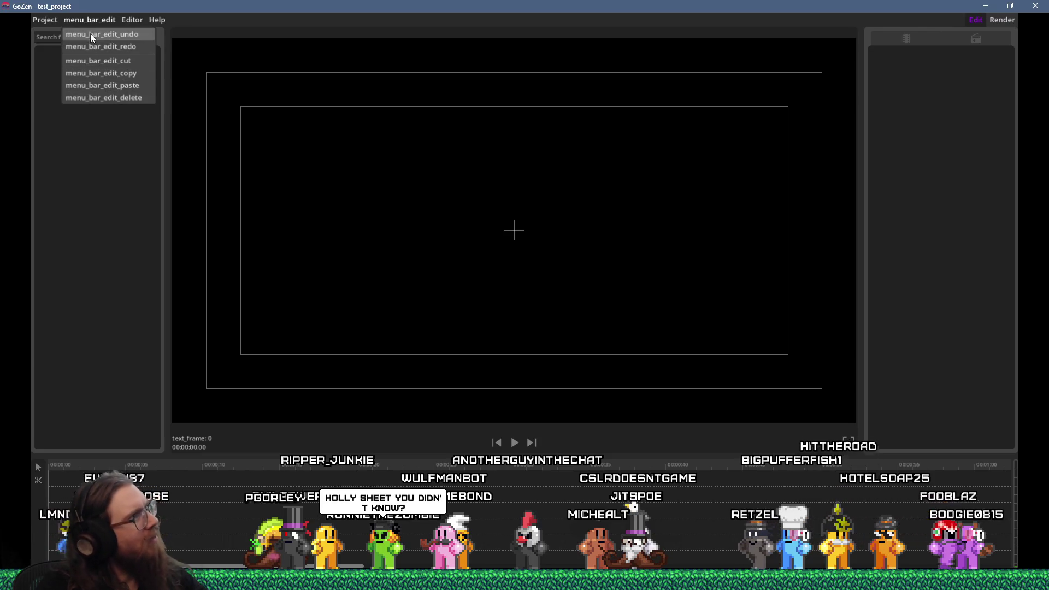
pyautogui.click(75, 34)
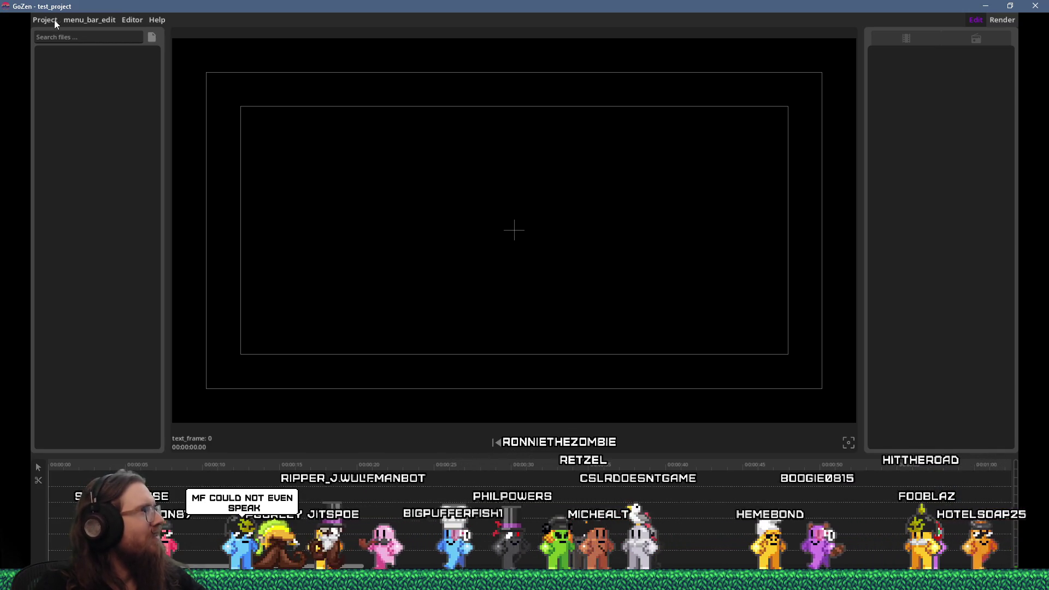
pyautogui.click(67, 19)
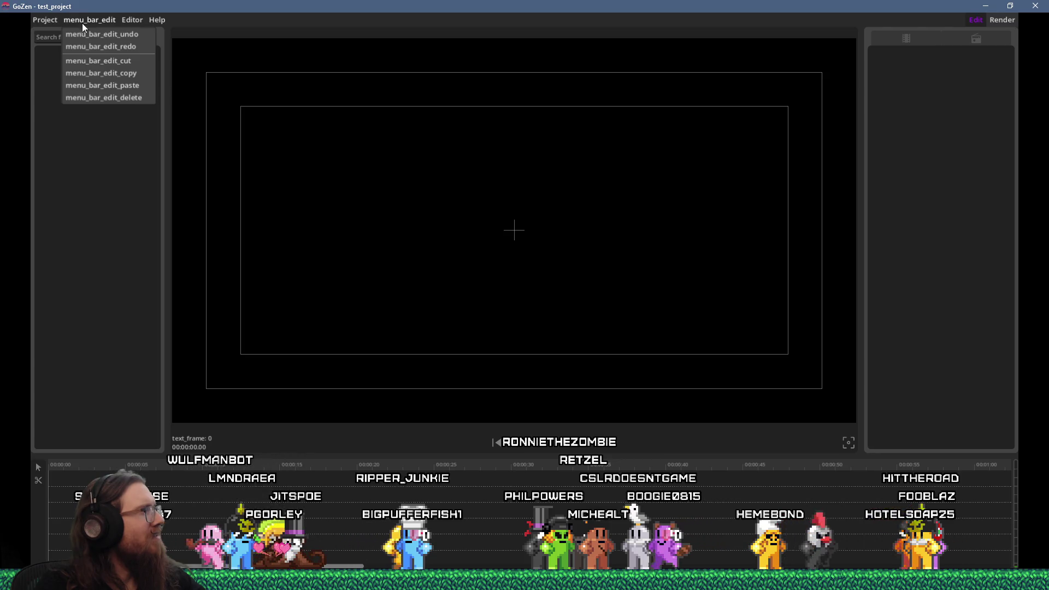
pyautogui.moveTo(53, 23)
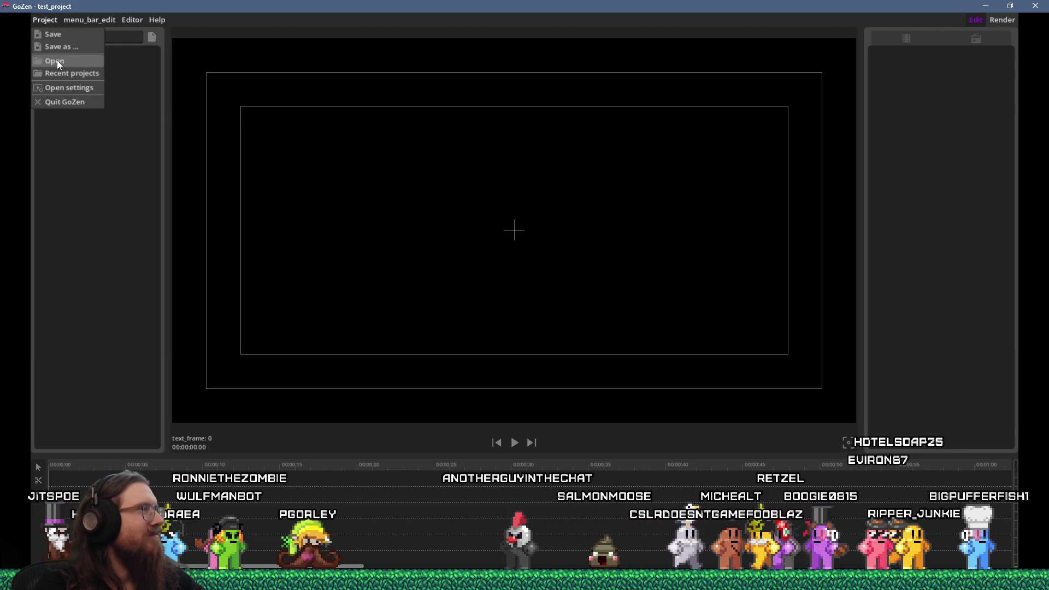
pyautogui.moveTo(89, 20)
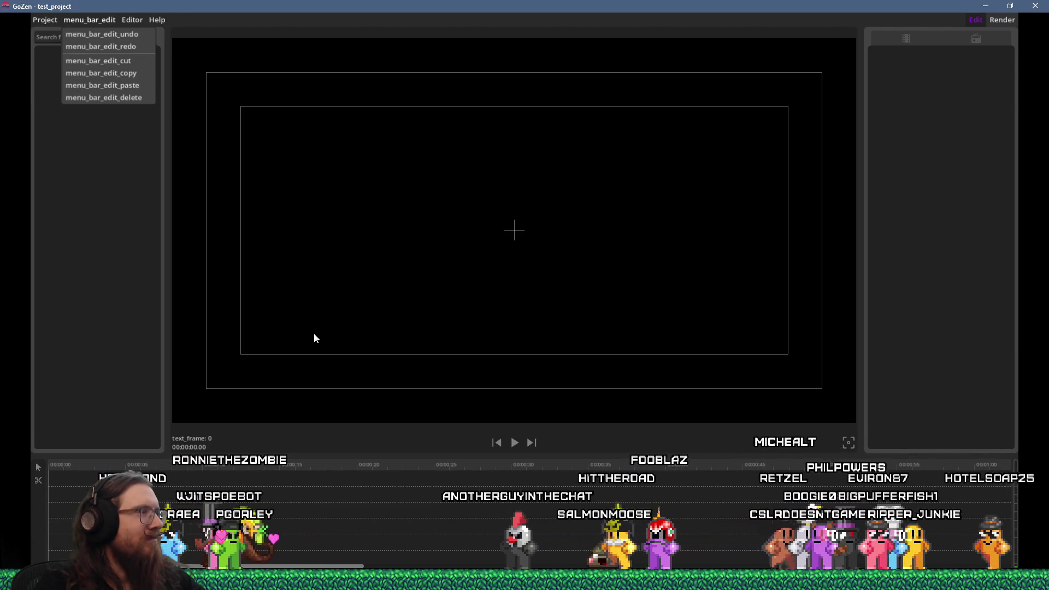
pyautogui.click(299, 348)
# Step: Import AT-cm_507202120.mp4 from the Vid038 gamedev folder into GoZen's file list
pyautogui.press('super+r')
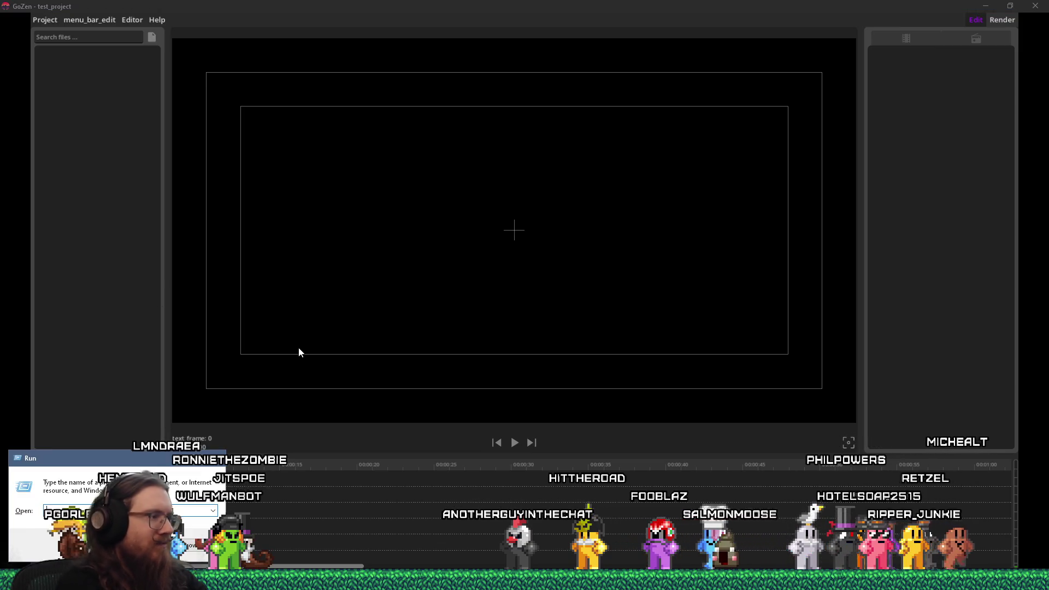
pyautogui.write('projects\\')
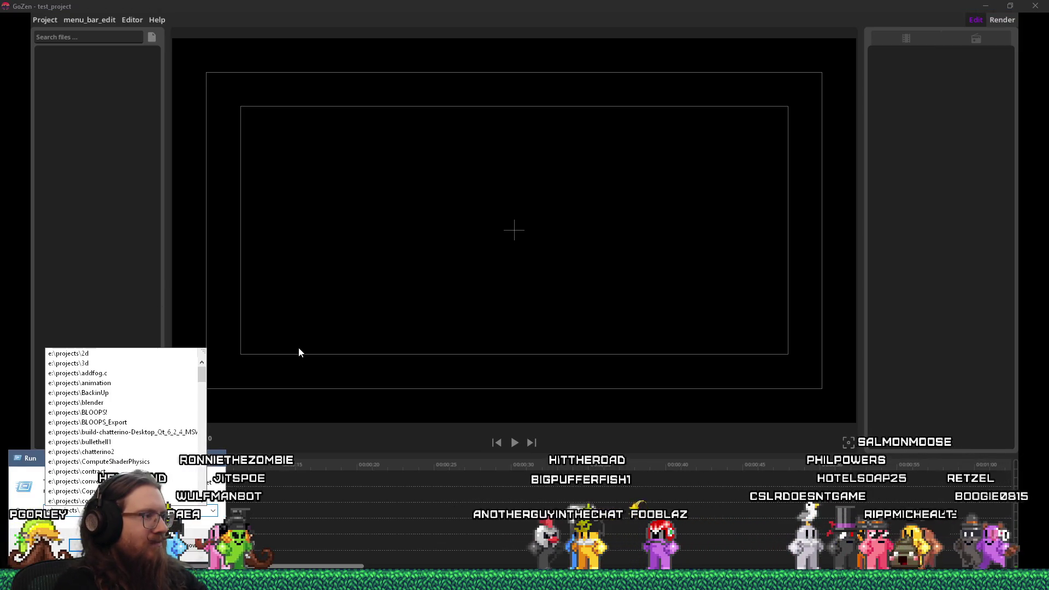
pyautogui.write('videos')
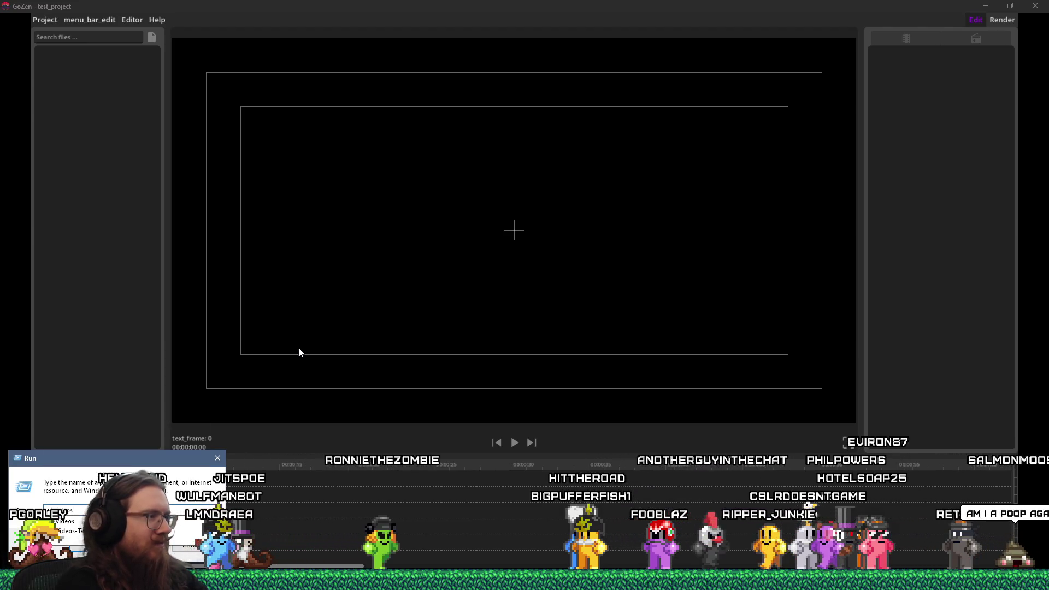
pyautogui.write('-twitc')
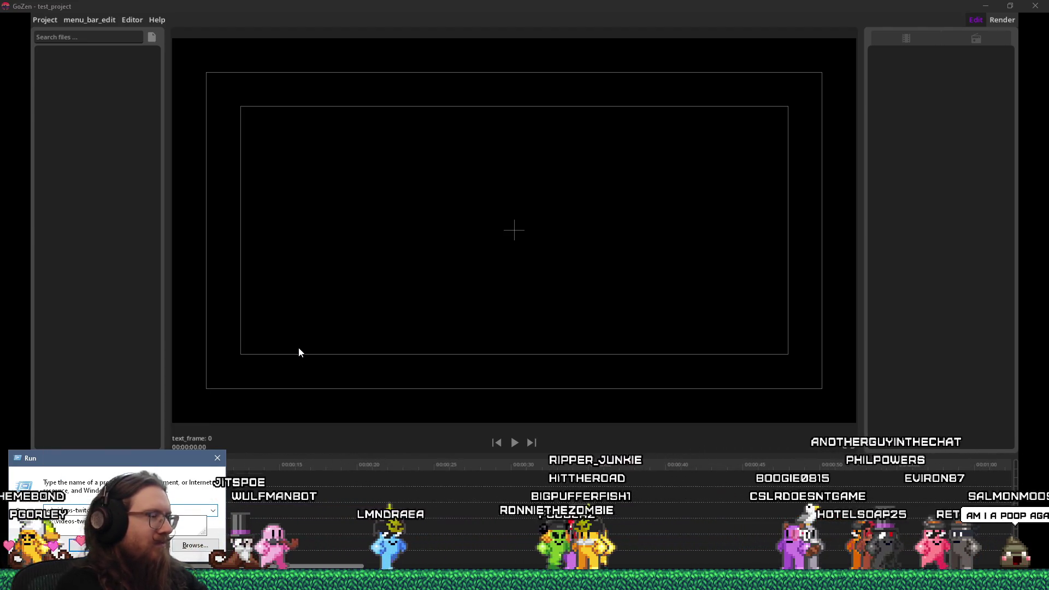
pyautogui.write('h\\gamedev\\')
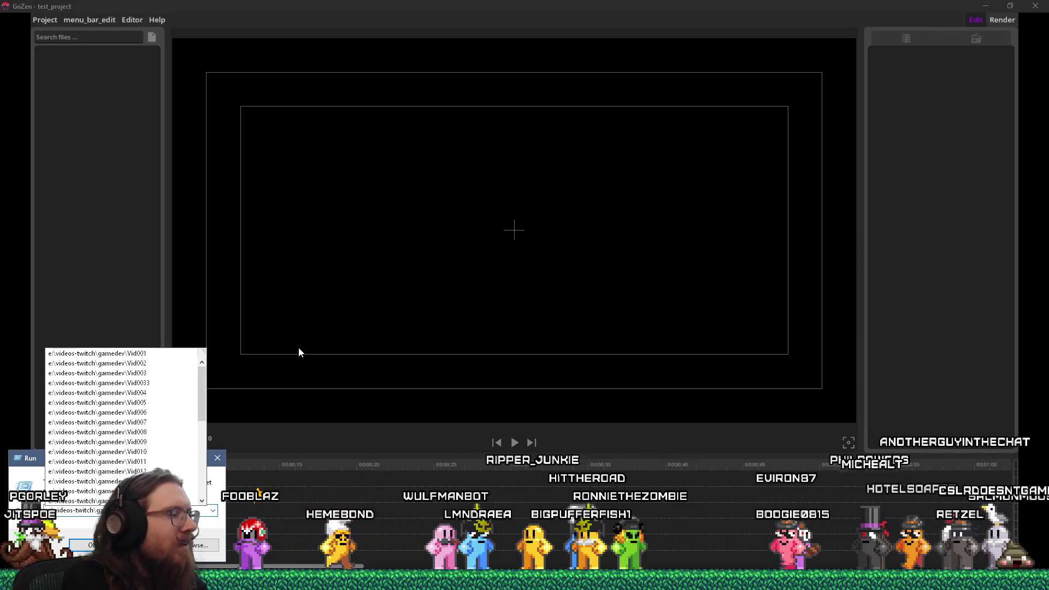
pyautogui.press('Return')
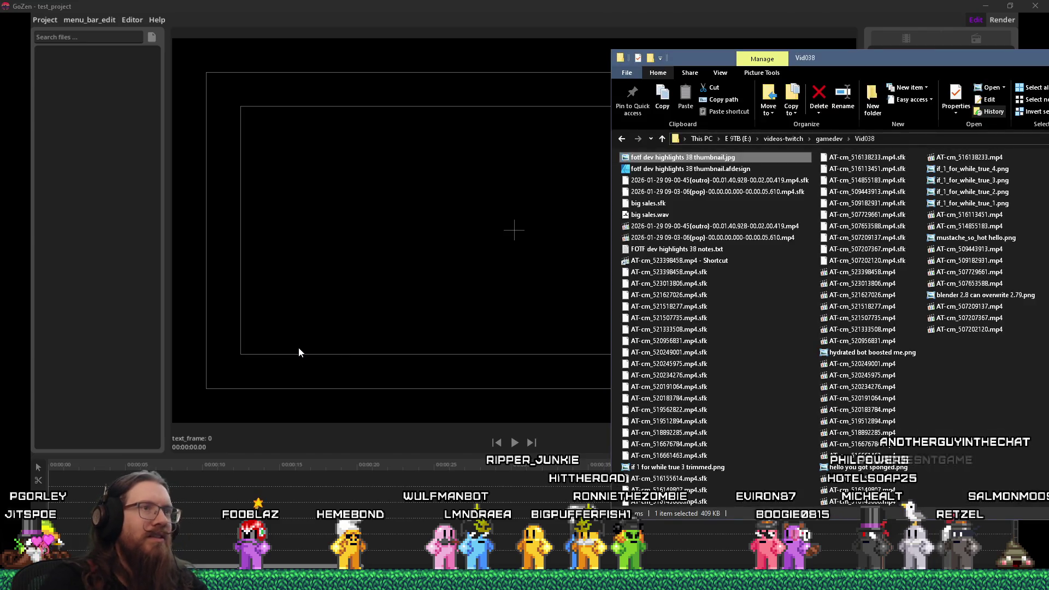
pyautogui.moveTo(968, 332); pyautogui.dragTo(77, 506)
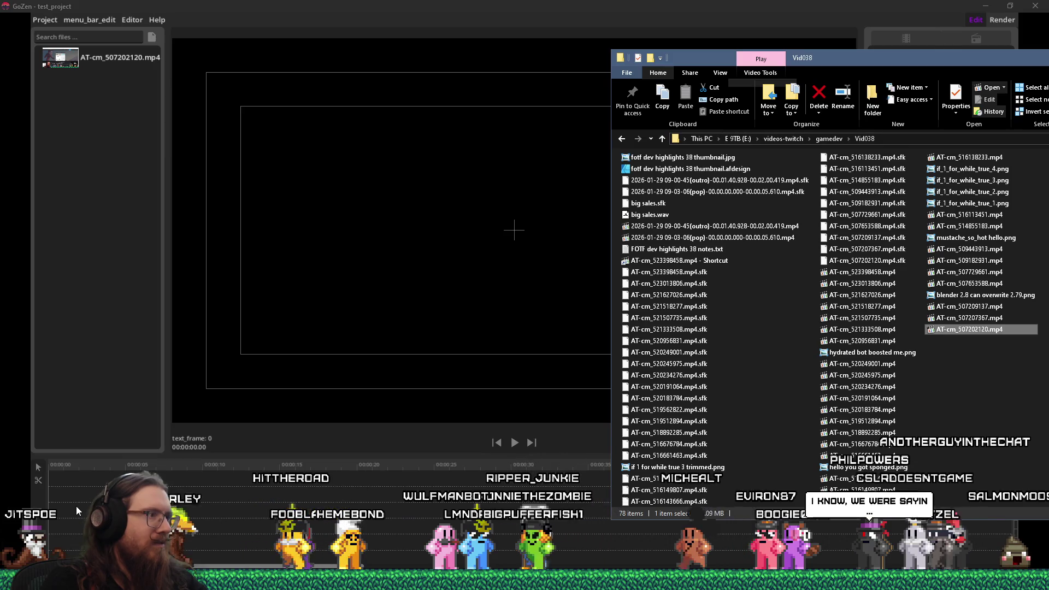
pyautogui.click(76, 506)
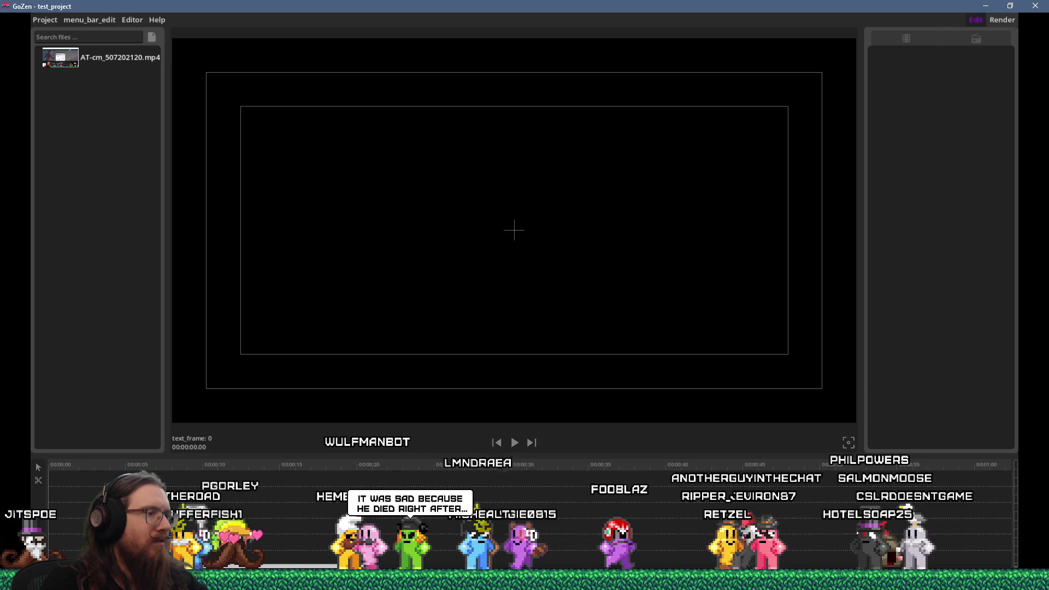
# Step: Place AT-cm_507202120.mp4 at the start of the timeline and preview its playback
pyautogui.moveTo(60, 58); pyautogui.dragTo(61, 485)
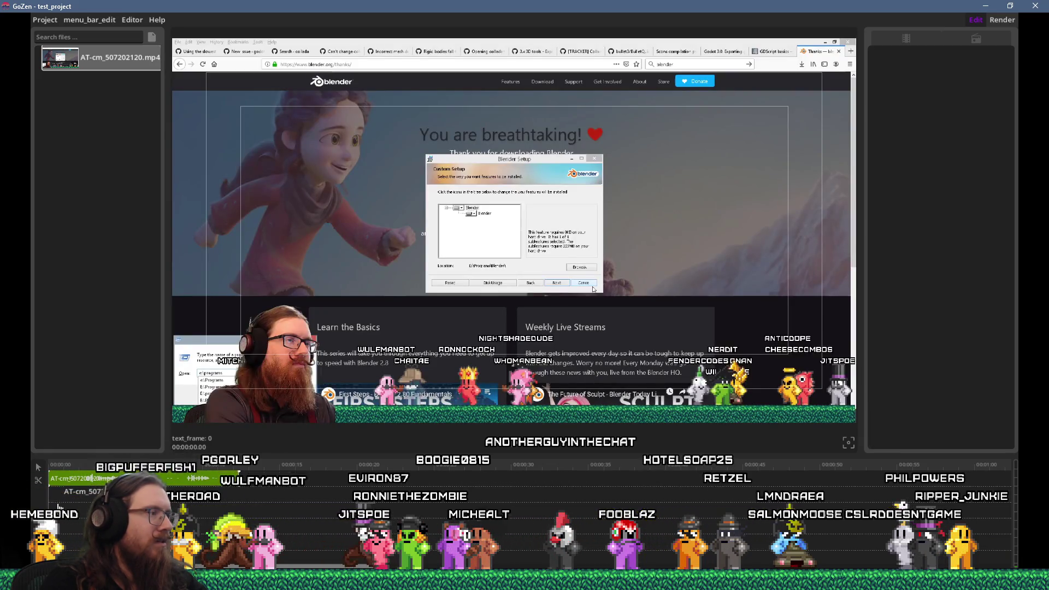
pyautogui.press('space')
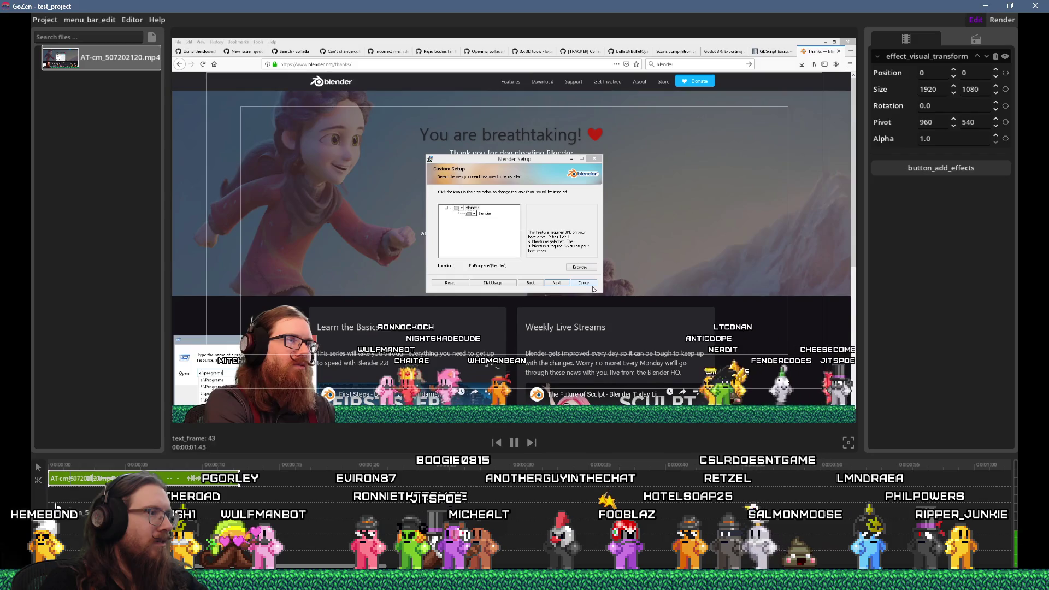
pyautogui.press('space')
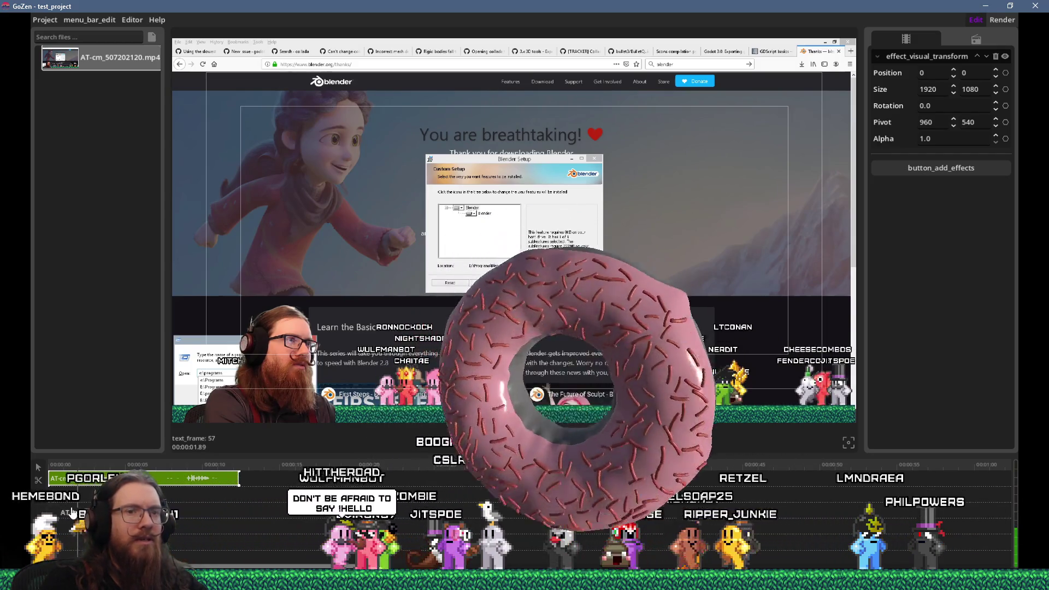
pyautogui.press('space')
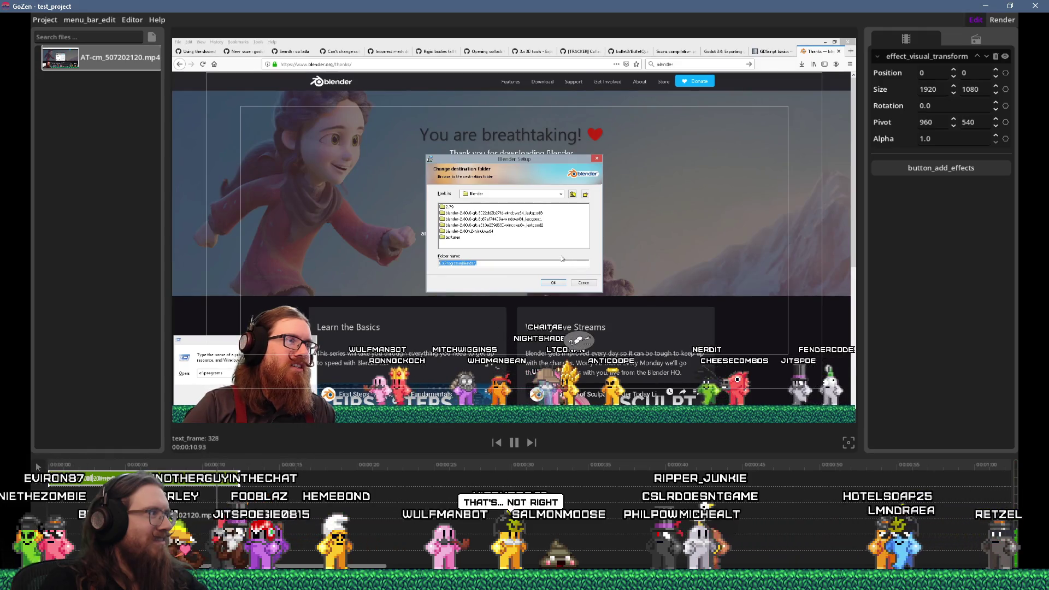
pyautogui.press('space')
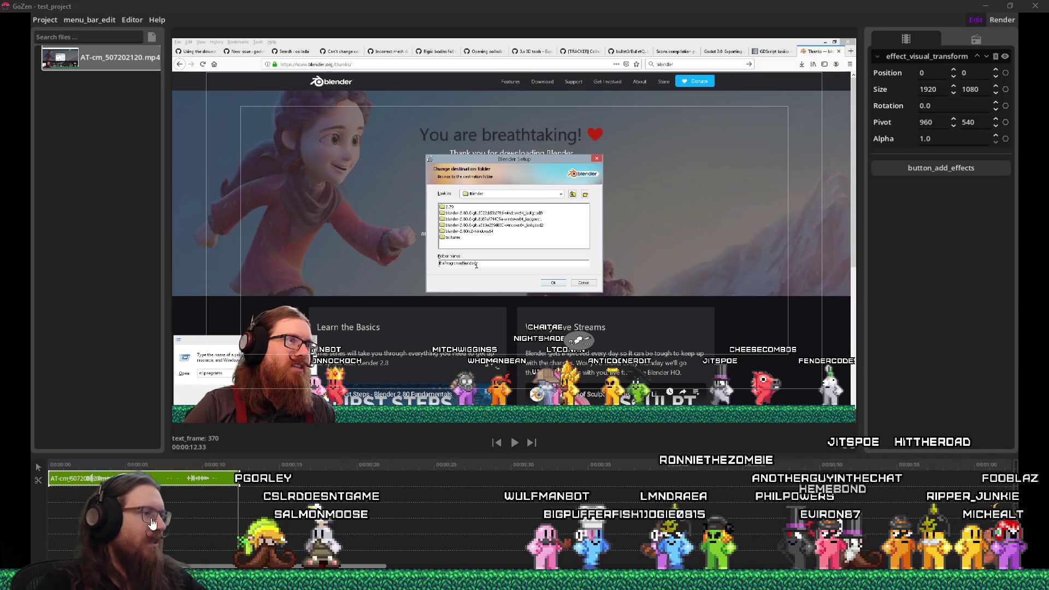
pyautogui.click(230, 479)
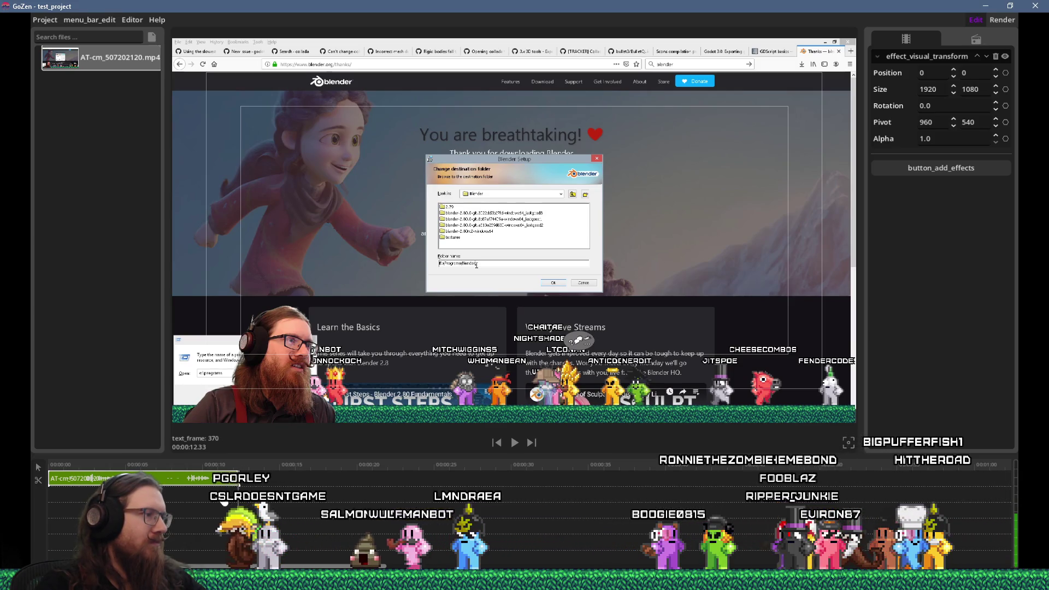
# Step: Move the clip later onto the next track and play it back from around 15–20 seconds
pyautogui.moveTo(95, 480)
pyautogui.mouseDown()
pyautogui.moveTo(397, 505)
pyautogui.moveTo(343, 517)
pyautogui.mouseUp()
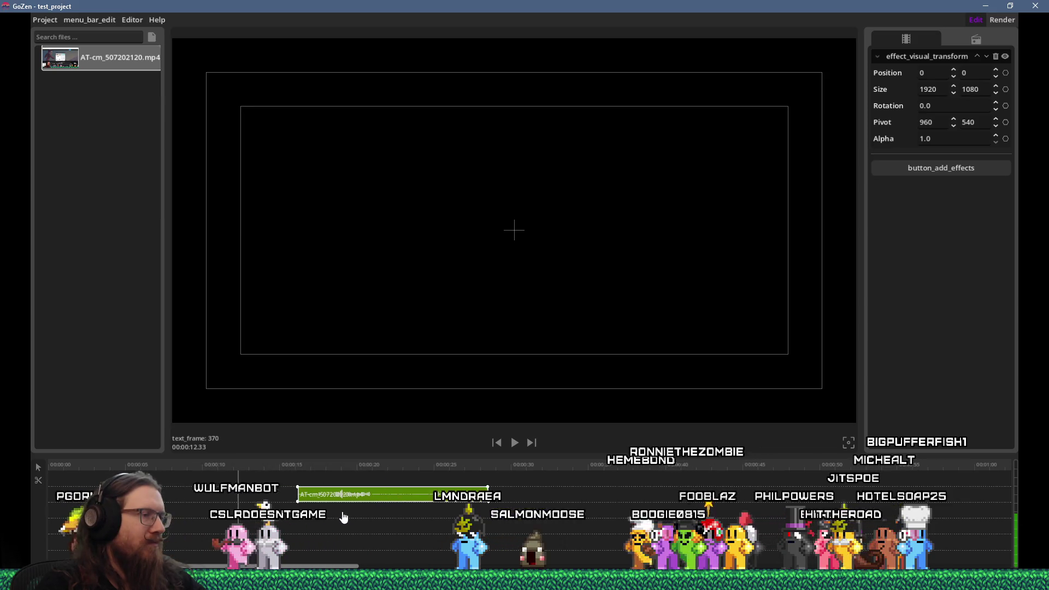
pyautogui.click(356, 467)
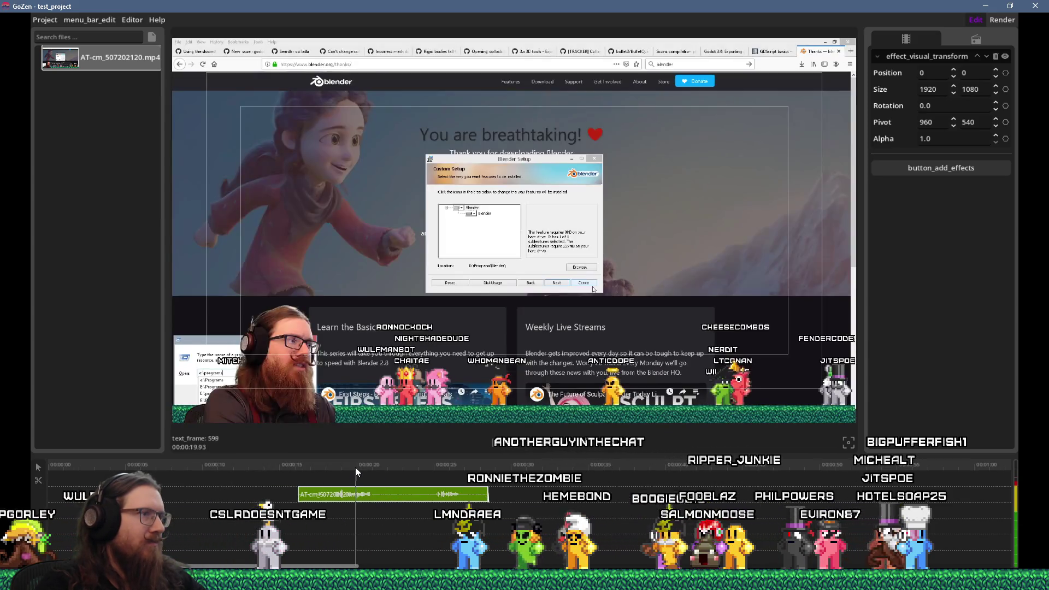
pyautogui.press('space')
pyautogui.click(312, 495)
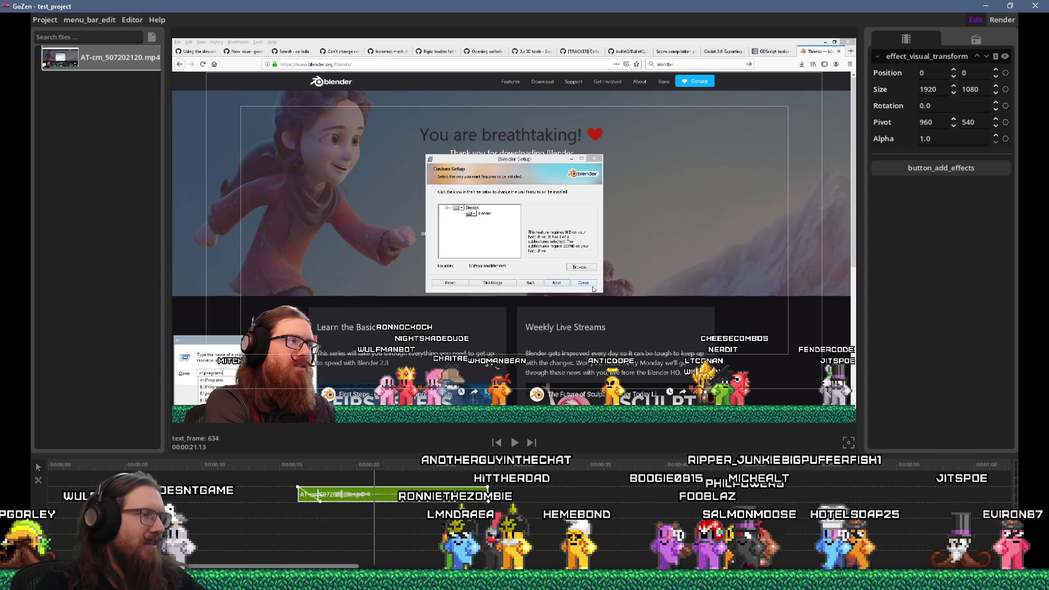
pyautogui.click(298, 467)
pyautogui.press('space')
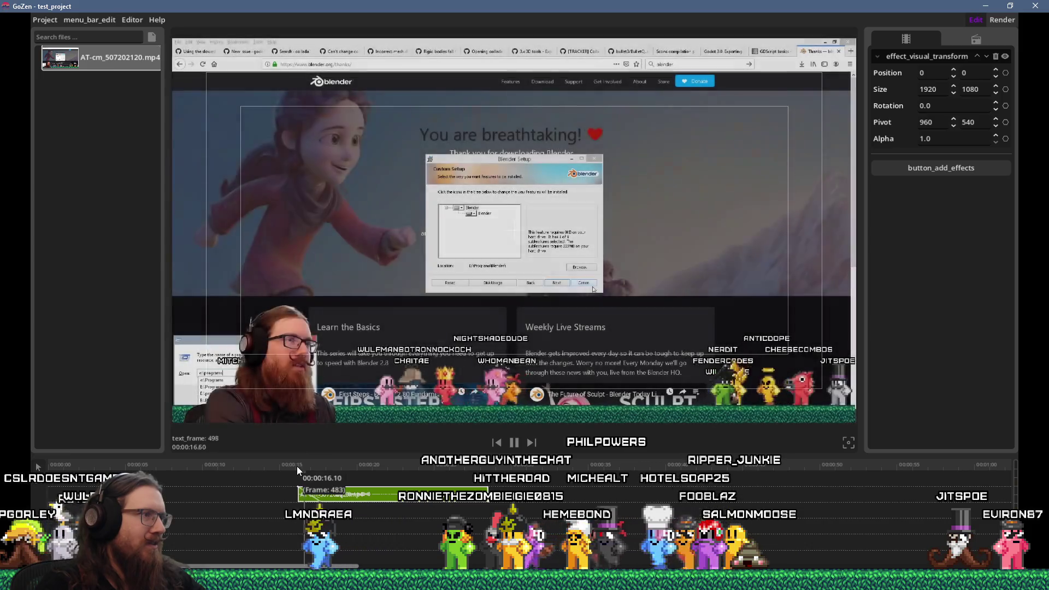
pyautogui.click(281, 465)
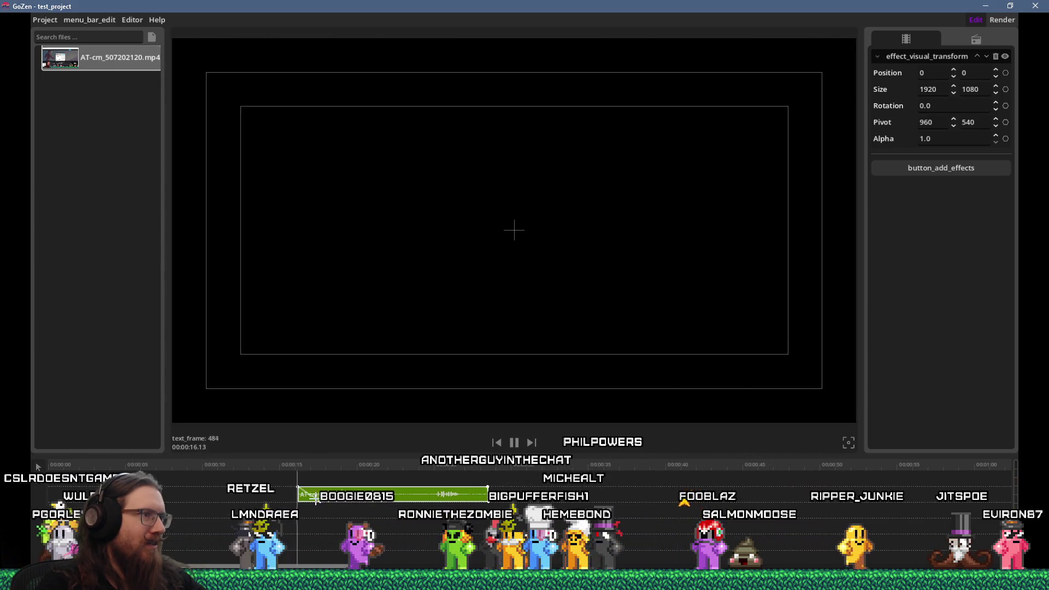
pyautogui.press('space')
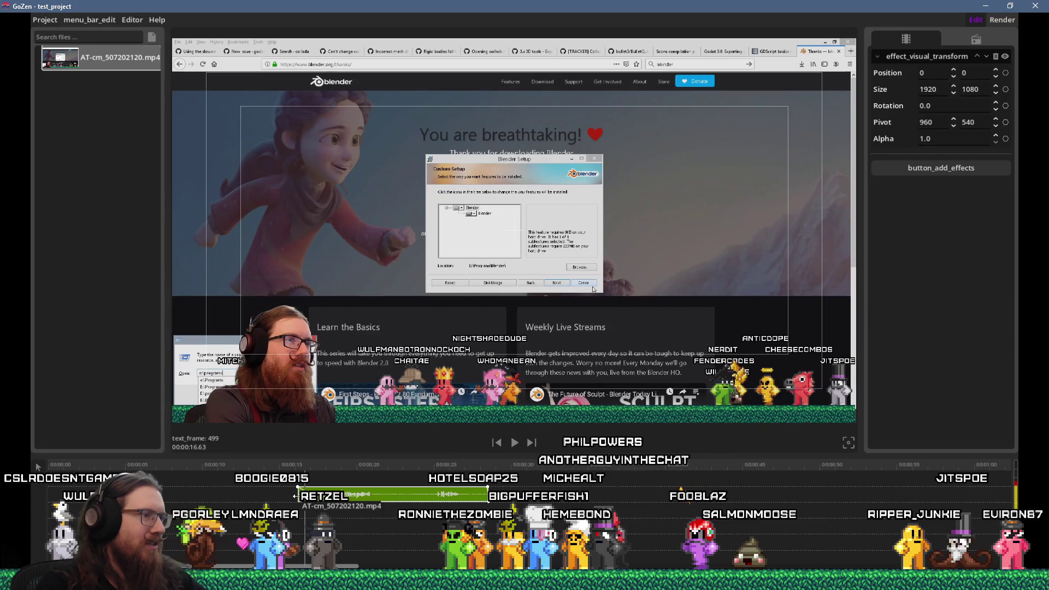
# Step: Trim the clip's start and reposition it across tracks with the cut tool active
pyautogui.moveTo(304, 503); pyautogui.dragTo(335, 503)
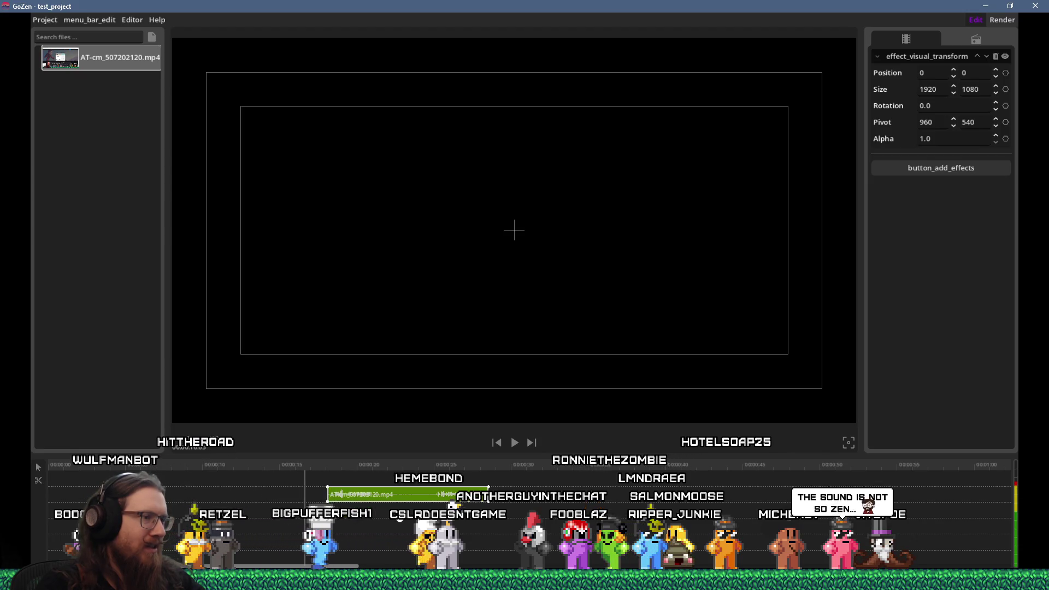
pyautogui.click(416, 471)
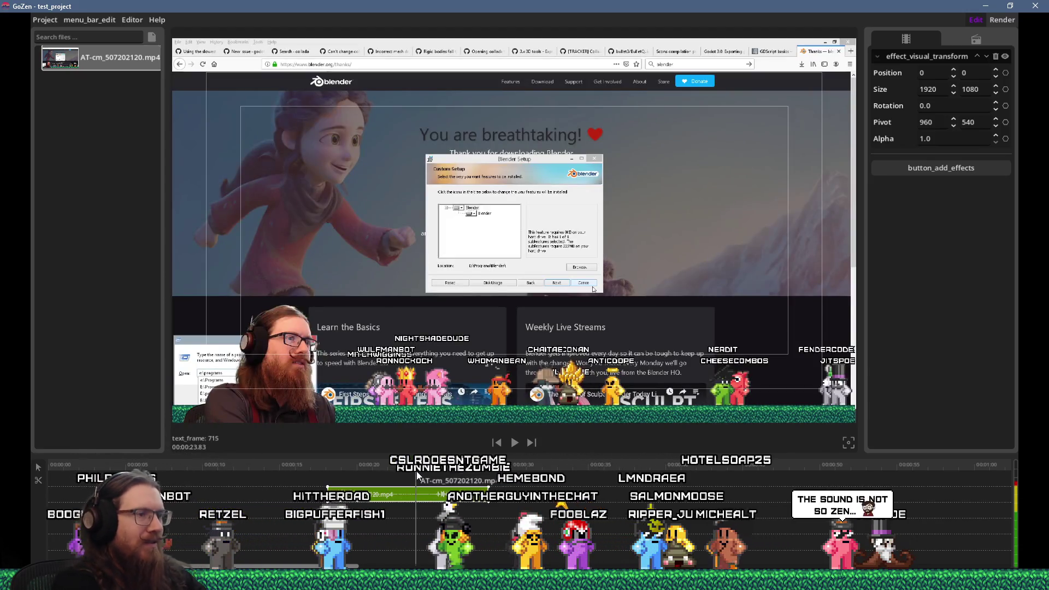
pyautogui.moveTo(416, 471)
pyautogui.mouseDown()
pyautogui.moveTo(395, 503)
pyautogui.moveTo(467, 533)
pyautogui.mouseUp()
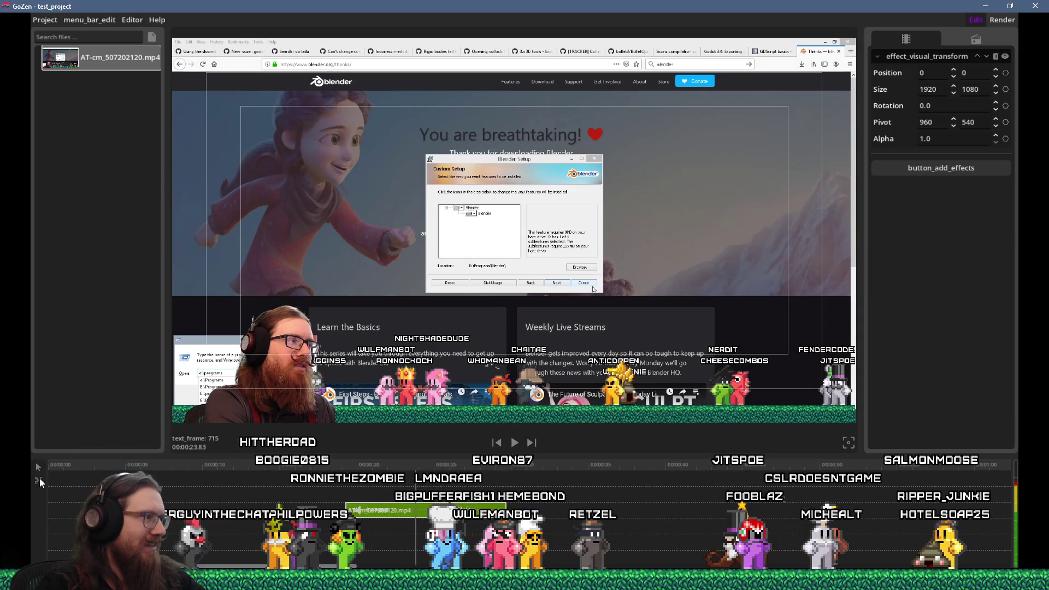
pyautogui.click(38, 480)
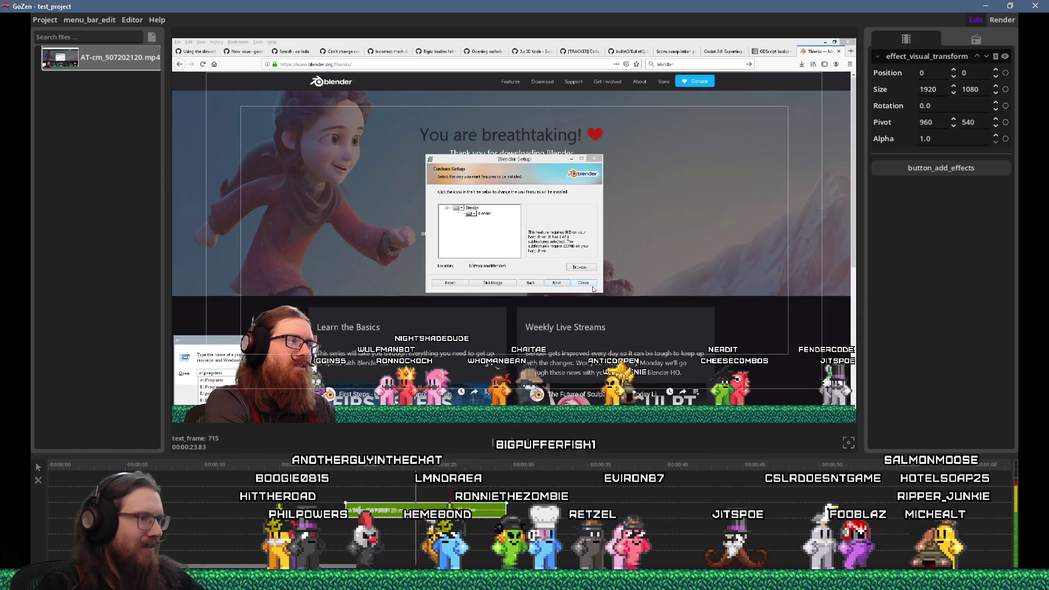
pyautogui.moveTo(450, 510); pyautogui.dragTo(435, 526)
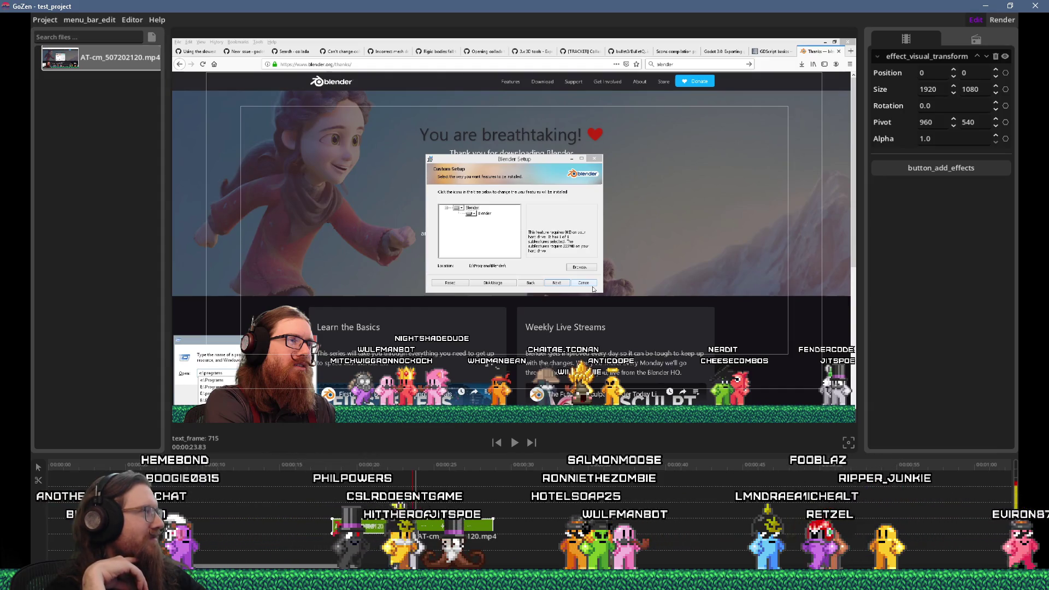
pyautogui.moveTo(381, 528); pyautogui.dragTo(413, 531)
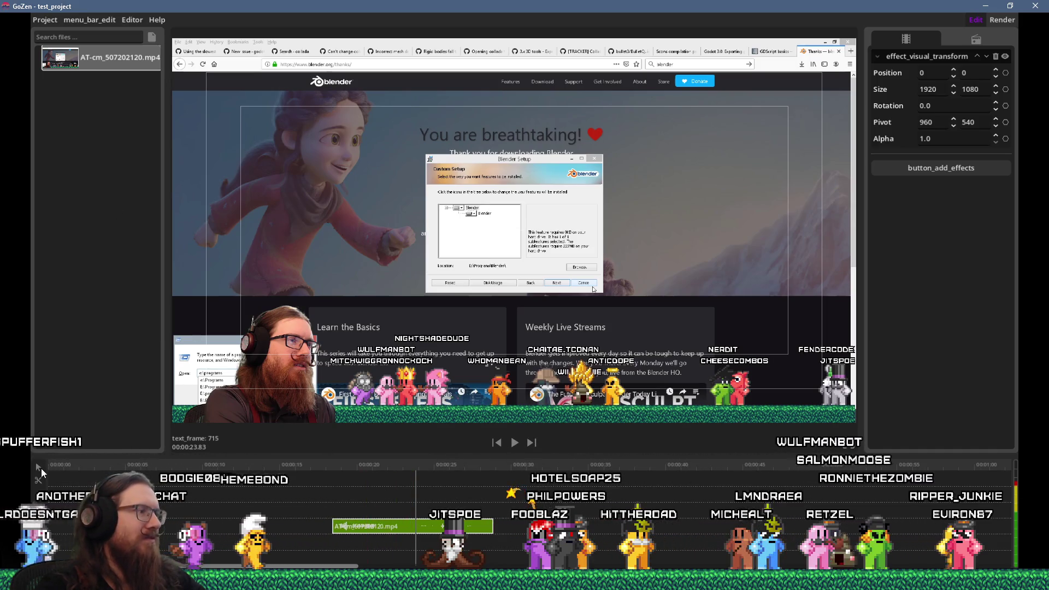
pyautogui.moveTo(383, 526); pyautogui.dragTo(373, 511)
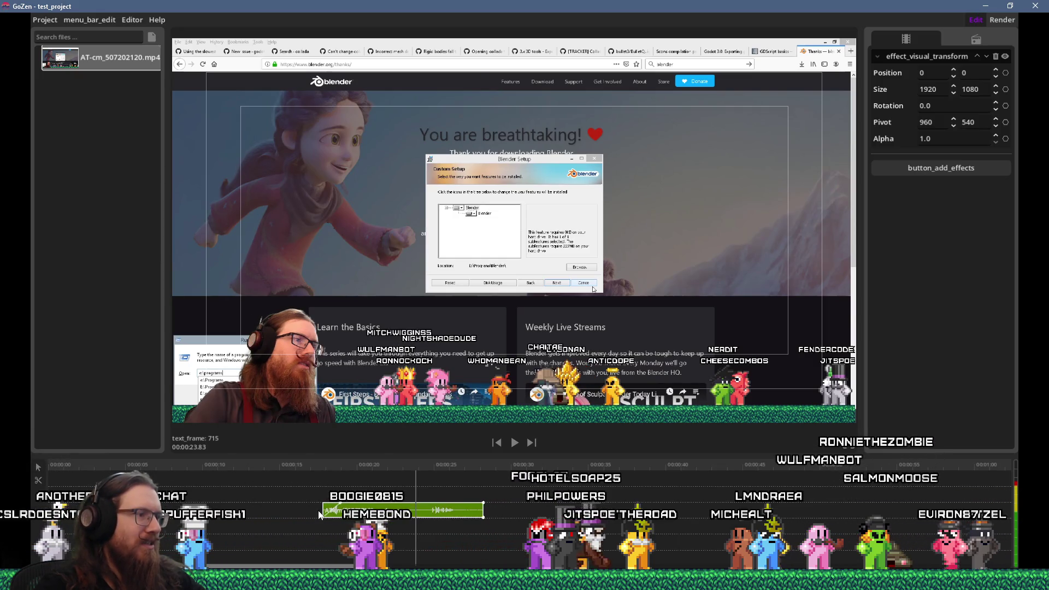
# Step: Reposition the clip so it ends at the playhead, then play it back from frame 598
pyautogui.moveTo(327, 511); pyautogui.dragTo(329, 513)
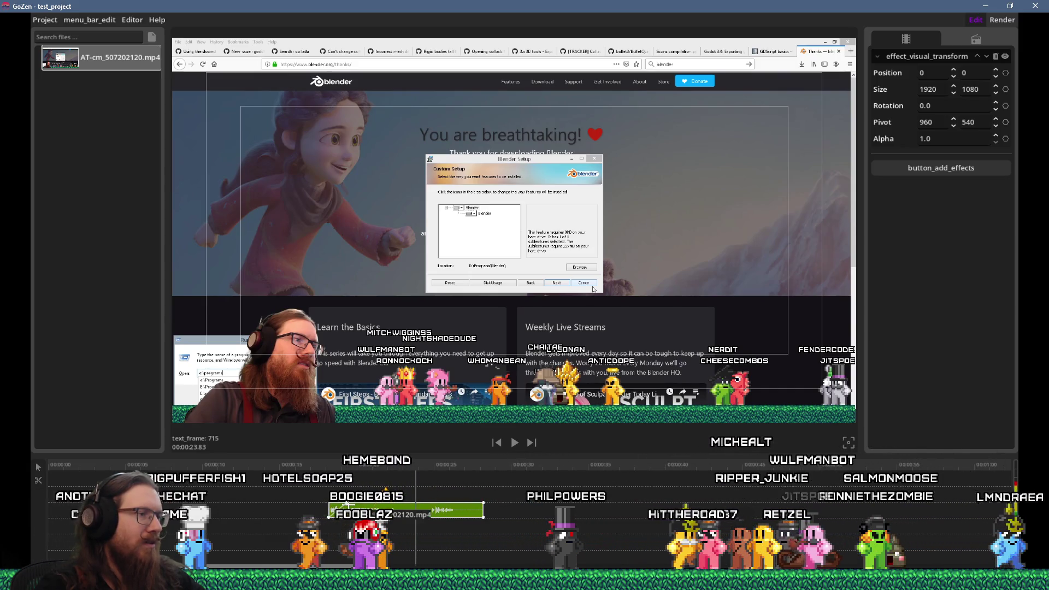
pyautogui.click(471, 511)
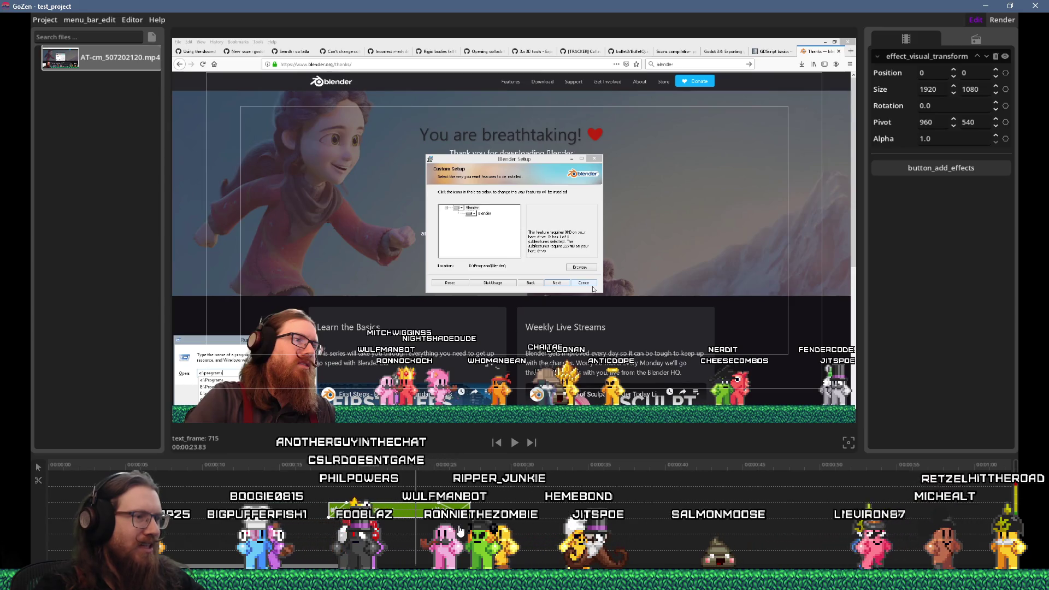
pyautogui.click(459, 475)
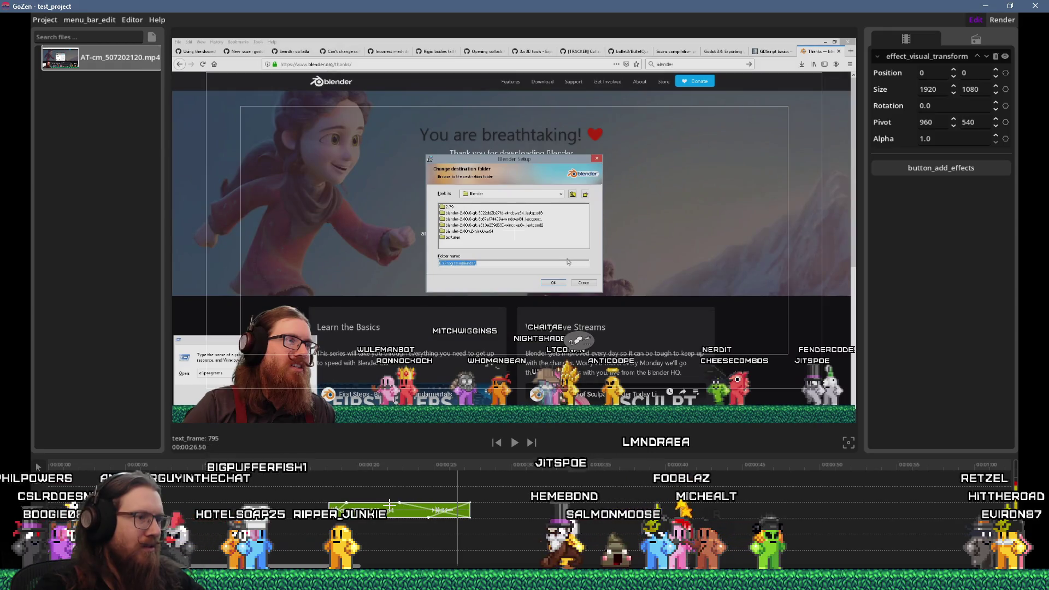
pyautogui.click(406, 474)
pyautogui.press('space')
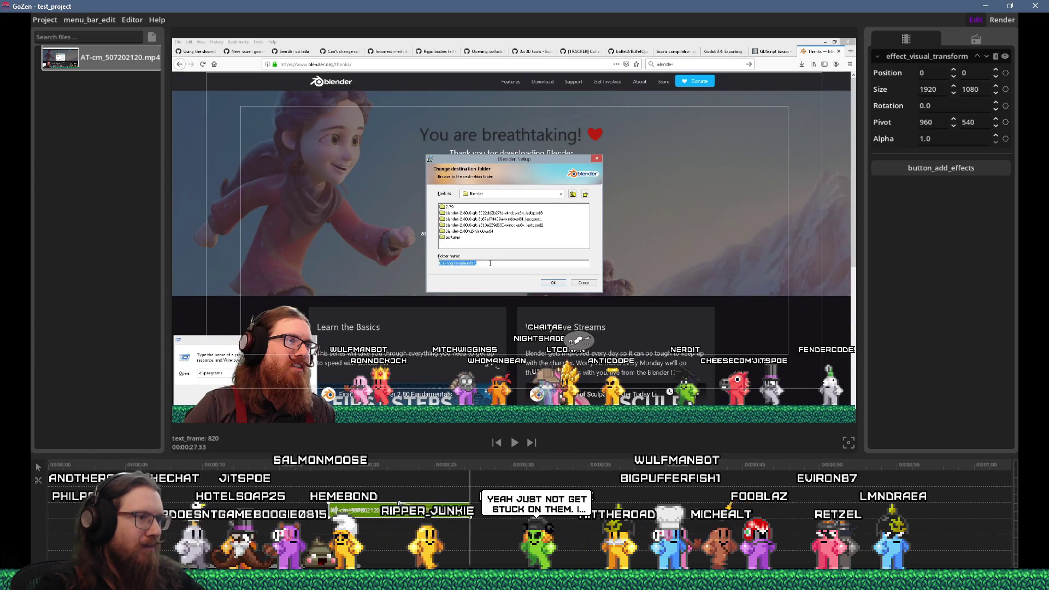
pyautogui.moveTo(399, 500); pyautogui.dragTo(447, 503)
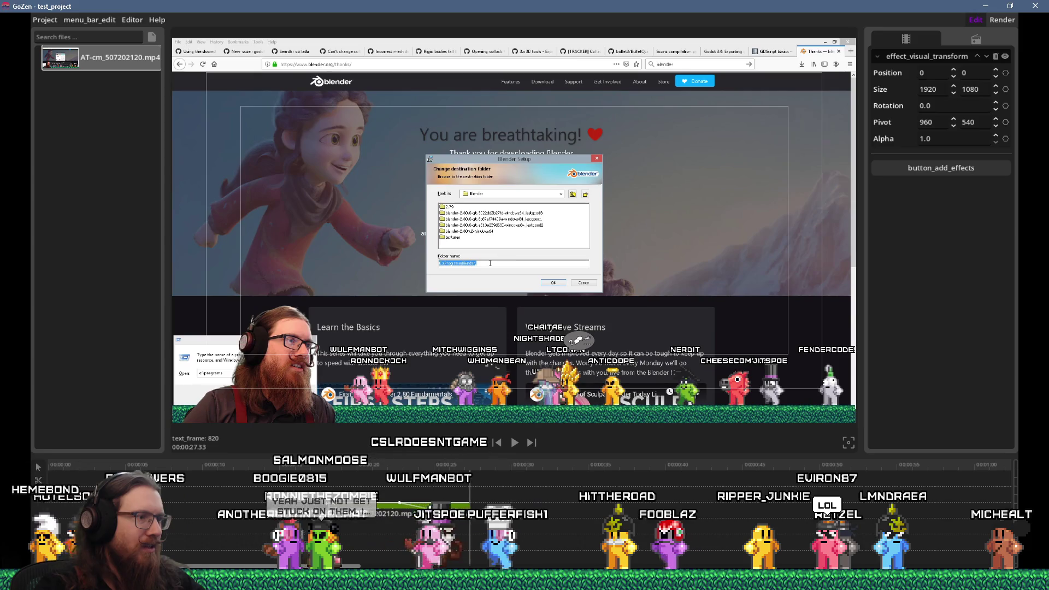
pyautogui.click(321, 466)
pyautogui.press('space')
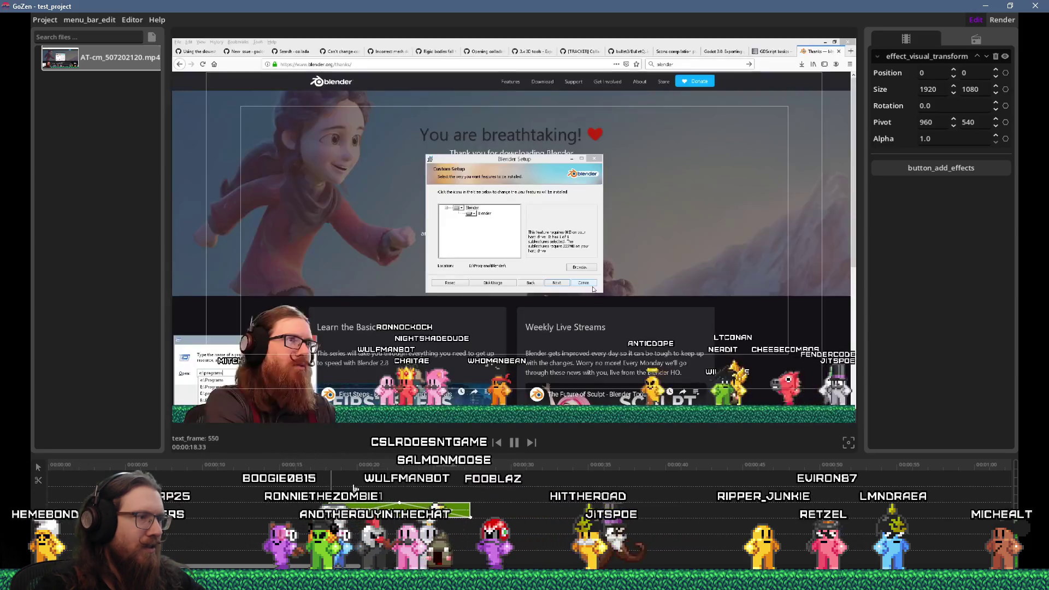
pyautogui.press('space')
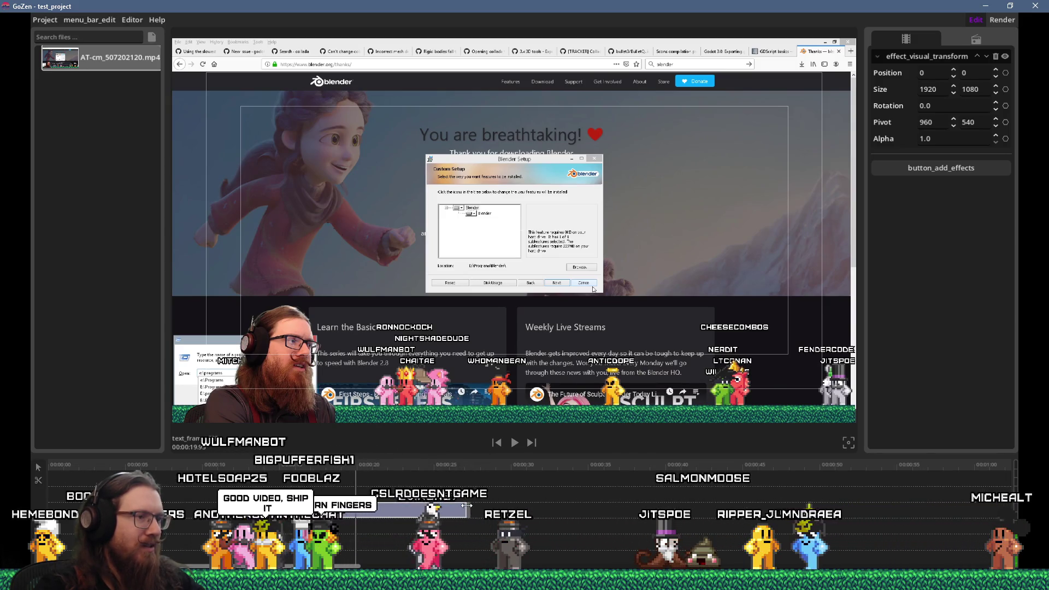
# Step: Extend the clip's end slightly and enlarge the timeline above a smaller preview
pyautogui.click(466, 506)
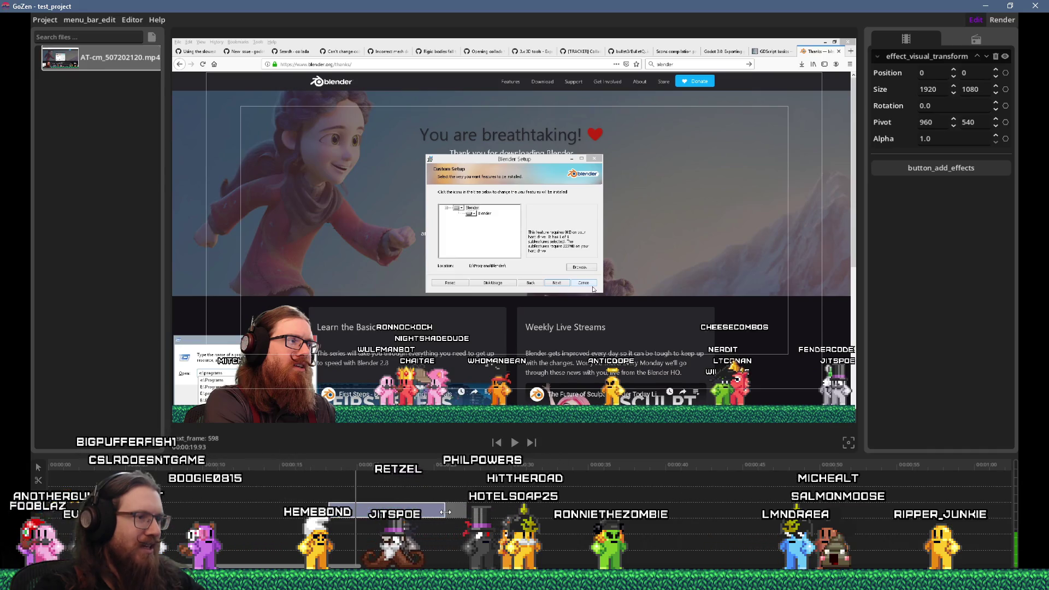
pyautogui.moveTo(446, 512); pyautogui.dragTo(449, 516)
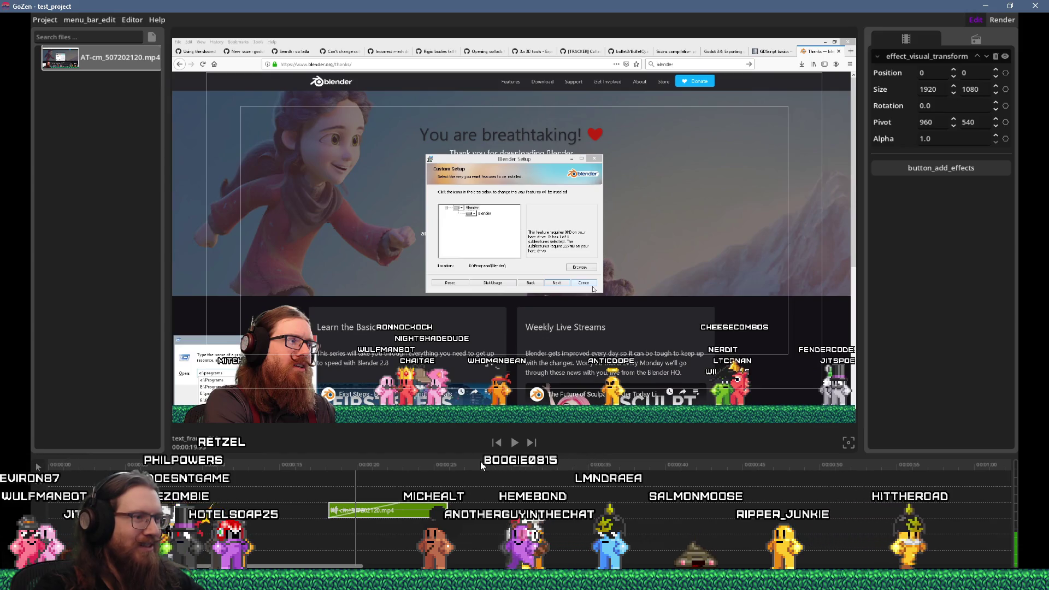
pyautogui.moveTo(475, 455); pyautogui.dragTo(465, 244)
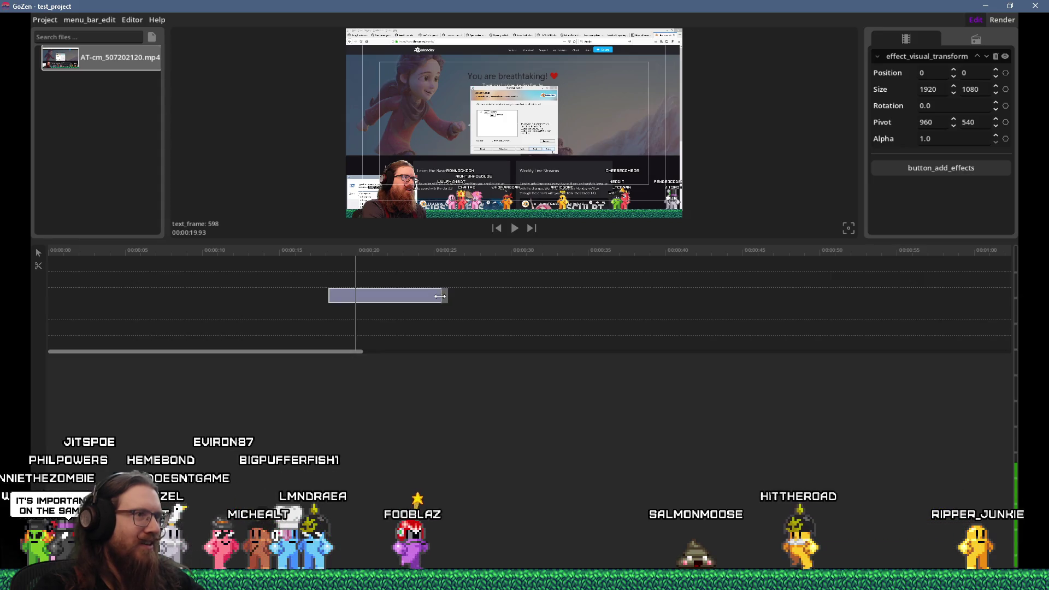
# Step: Shorten the clip's end and import AT-cm_507207367.mp4 from Explorer into the file list
pyautogui.moveTo(416, 296); pyautogui.dragTo(418, 296)
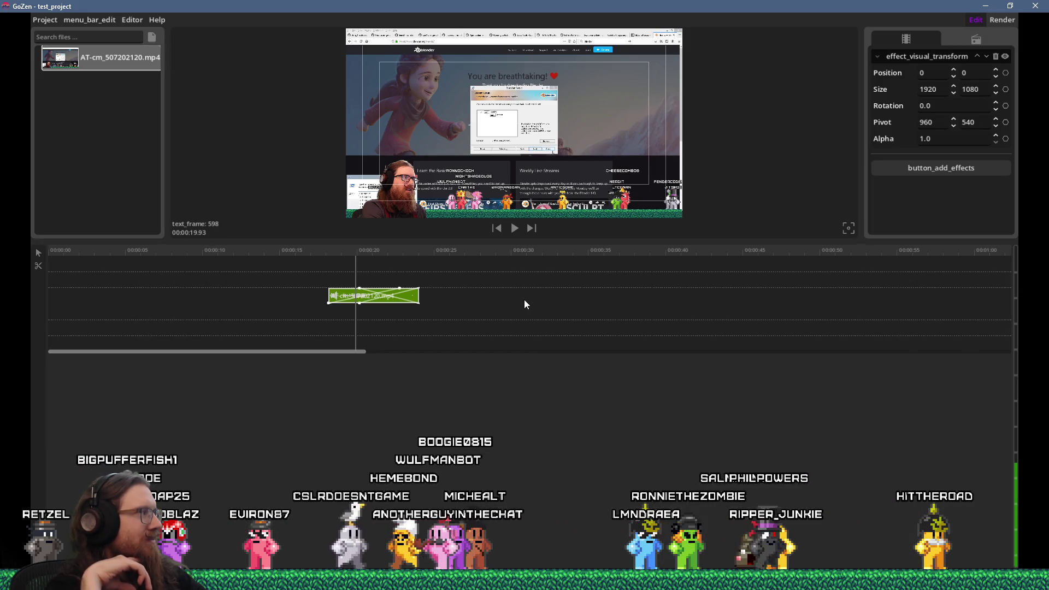
pyautogui.hotkey('alt', 'Tab')
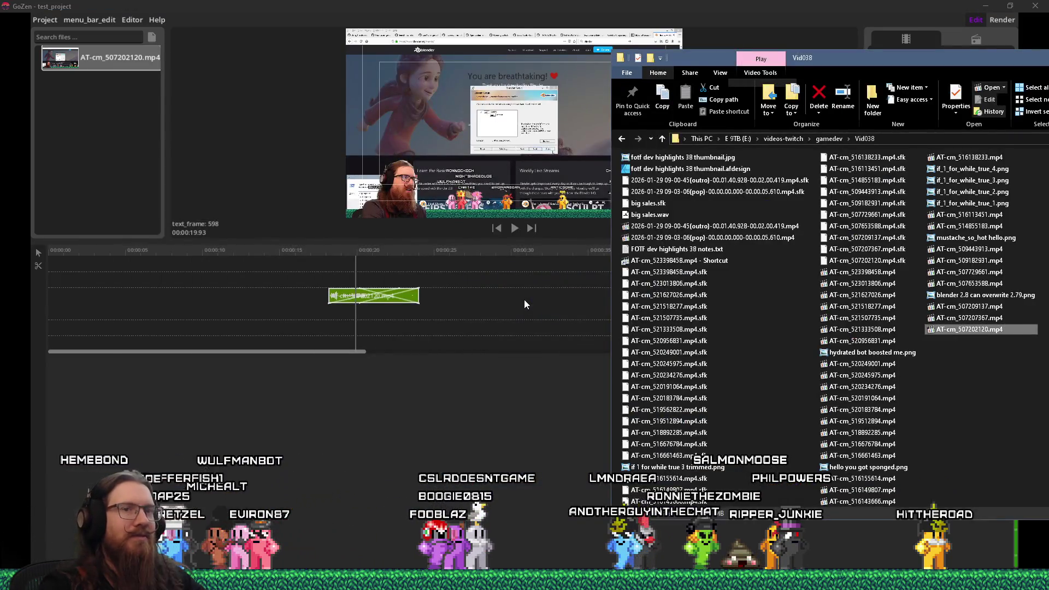
pyautogui.moveTo(943, 317)
pyautogui.mouseDown()
pyautogui.moveTo(754, 295)
pyautogui.moveTo(491, 309)
pyautogui.moveTo(456, 300)
pyautogui.mouseUp()
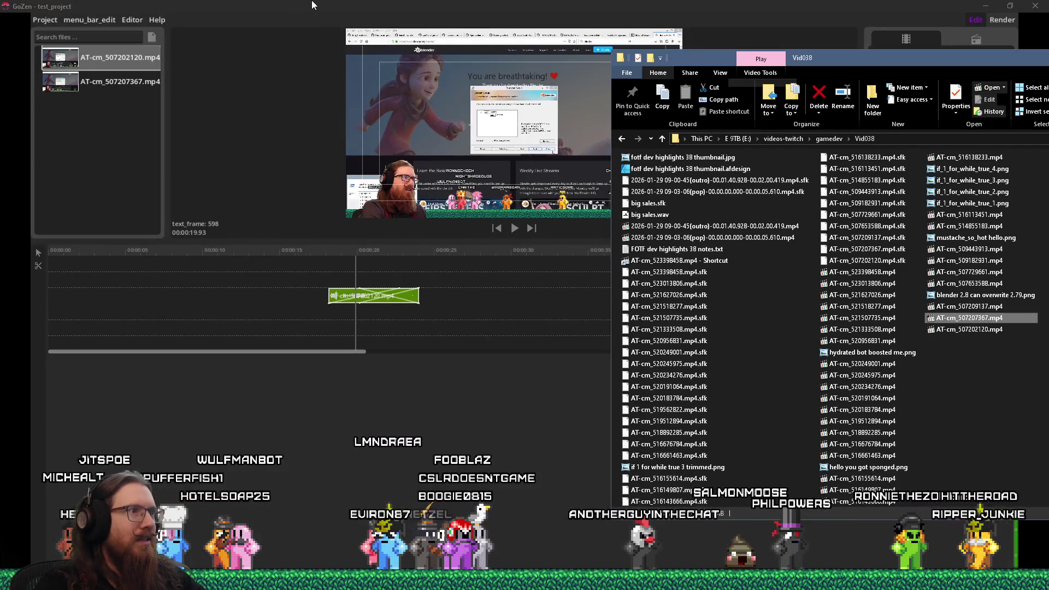
pyautogui.click(126, 86)
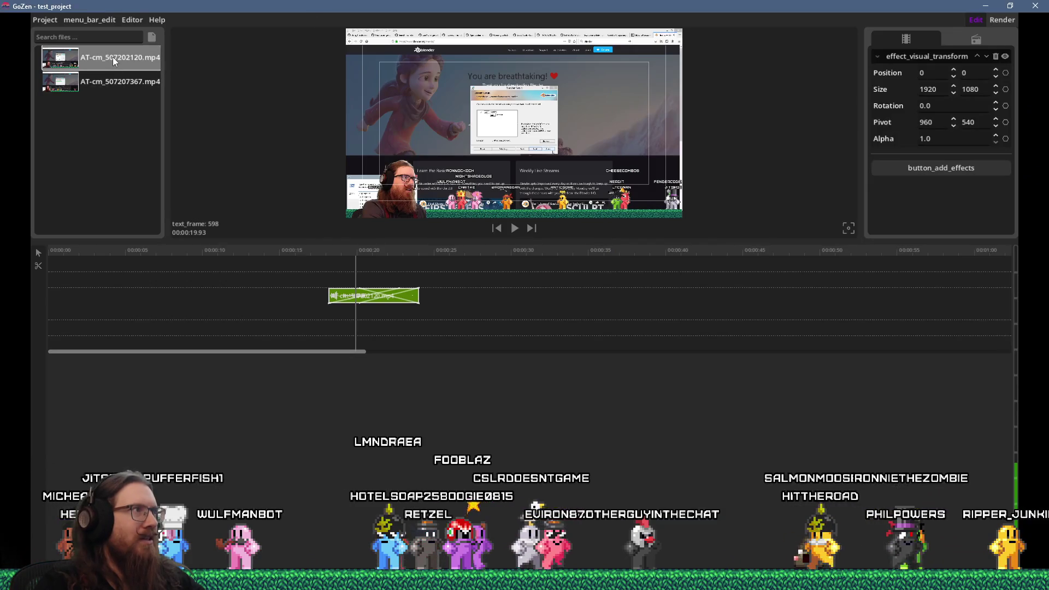
# Step: Add AT-cm_507202120.mp4 as a second timeline clip and move the first clip down a track
pyautogui.click(102, 91)
pyautogui.click(107, 58)
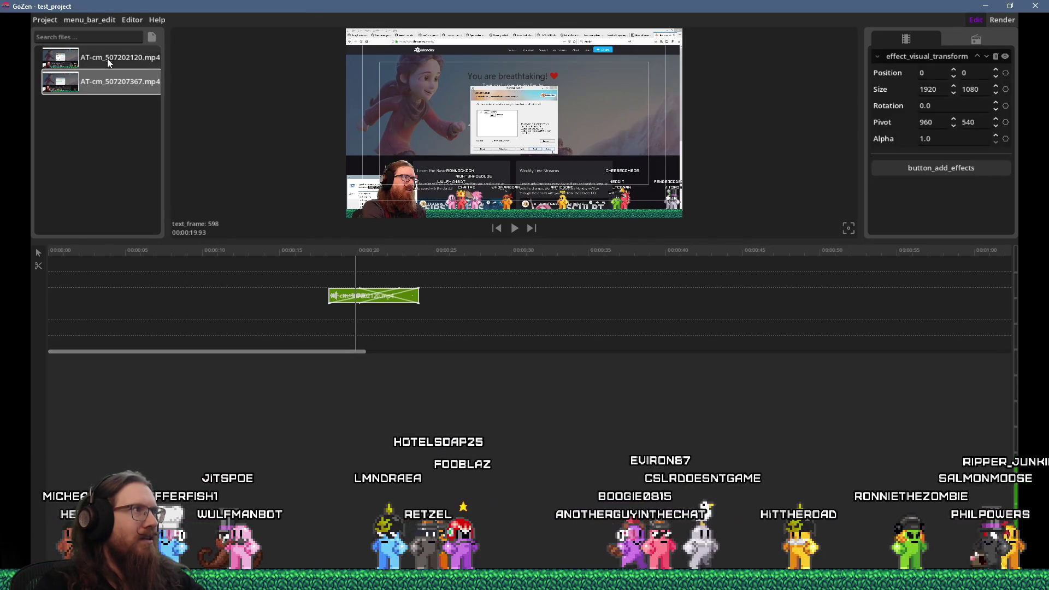
pyautogui.moveTo(90, 64)
pyautogui.mouseDown()
pyautogui.moveTo(445, 241)
pyautogui.moveTo(463, 329)
pyautogui.mouseUp()
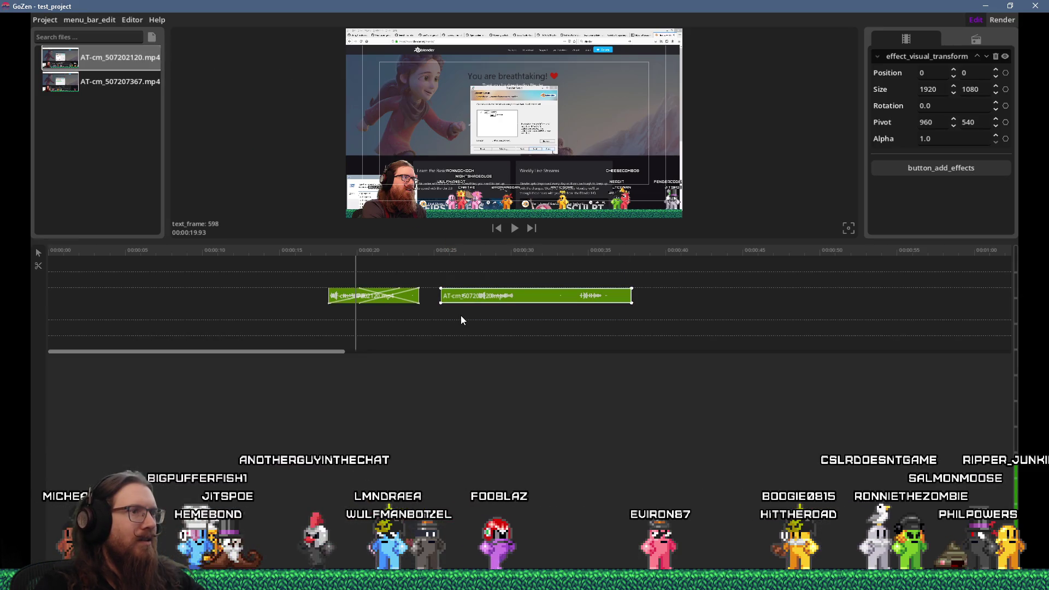
pyautogui.click(395, 298)
pyautogui.moveTo(391, 305)
pyautogui.mouseDown()
pyautogui.moveTo(359, 301)
pyautogui.moveTo(408, 313)
pyautogui.mouseUp()
pyautogui.click(469, 296)
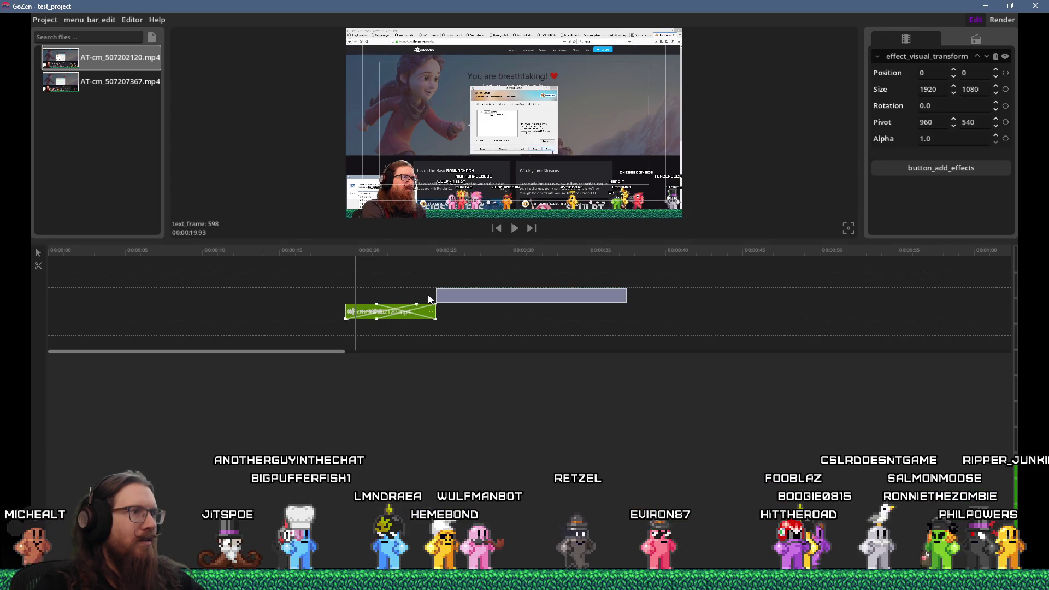
pyautogui.click(103, 19)
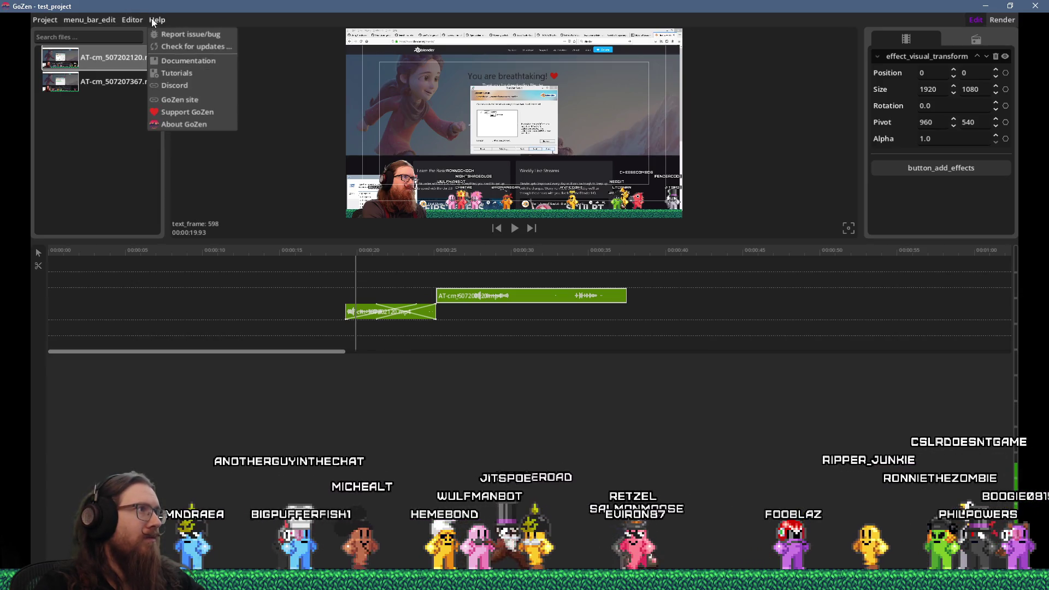
# Step: Browse the Defaults, Timeline, markers, Extra's and shortcuts settings pages, then close the project window
pyautogui.moveTo(131, 20)
pyautogui.click(135, 40)
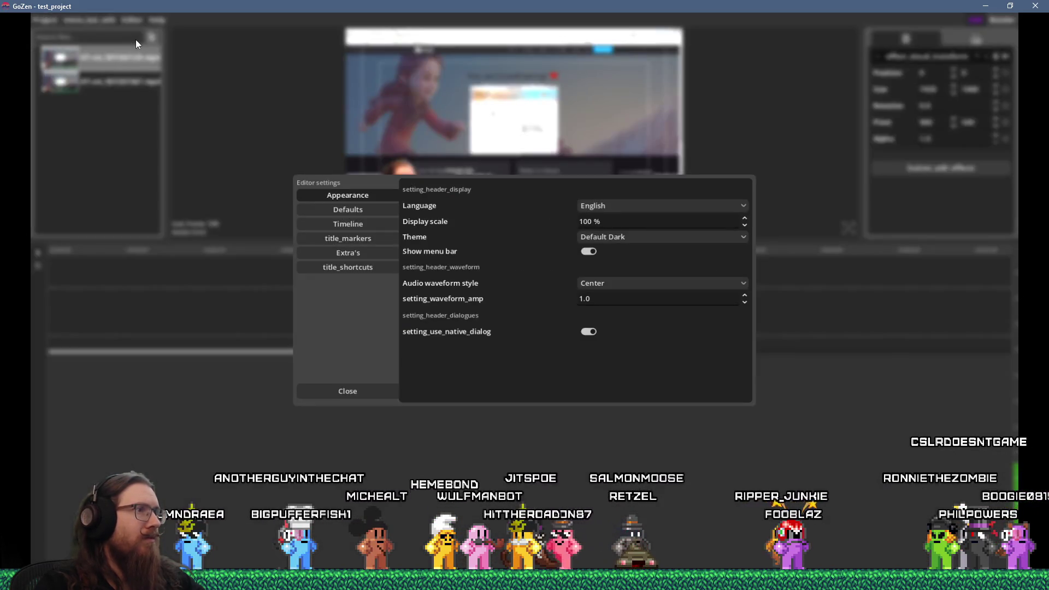
pyautogui.click(352, 215)
pyautogui.click(358, 224)
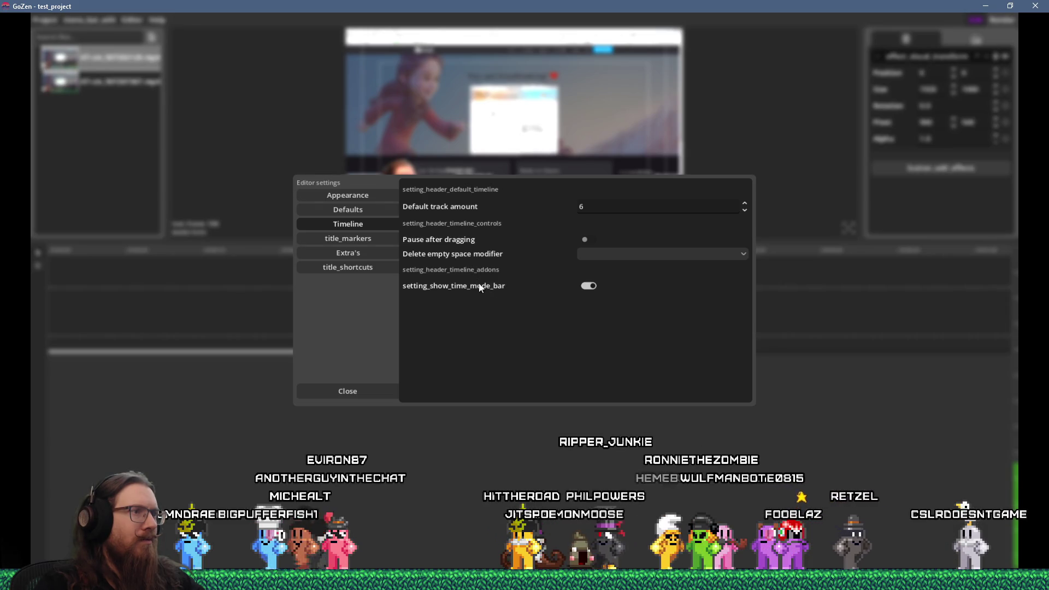
pyautogui.click(365, 238)
pyautogui.click(365, 252)
pyautogui.click(360, 268)
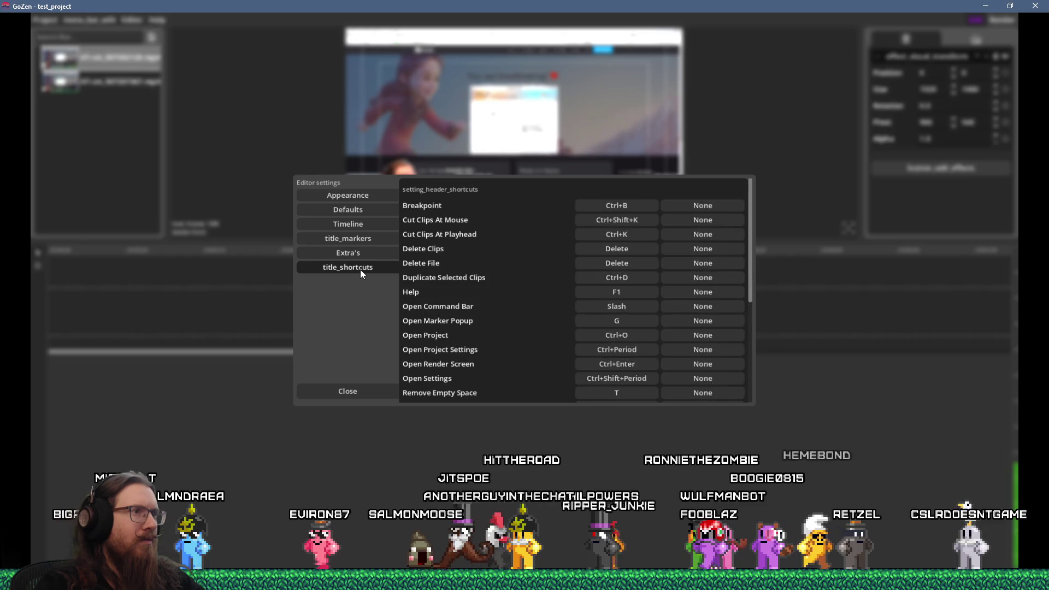
pyautogui.click(353, 390)
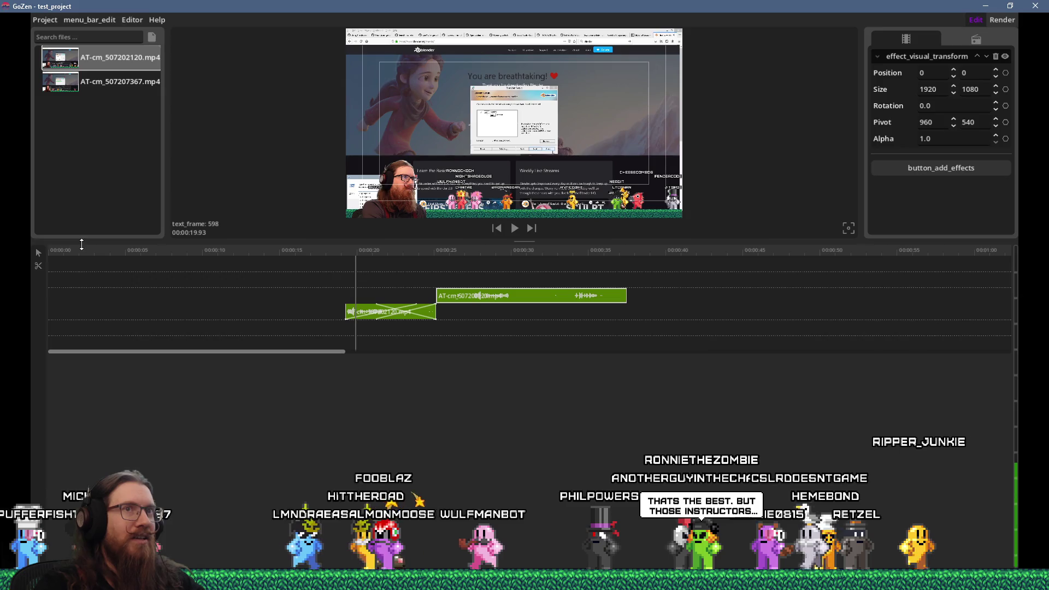
pyautogui.click(1035, 6)
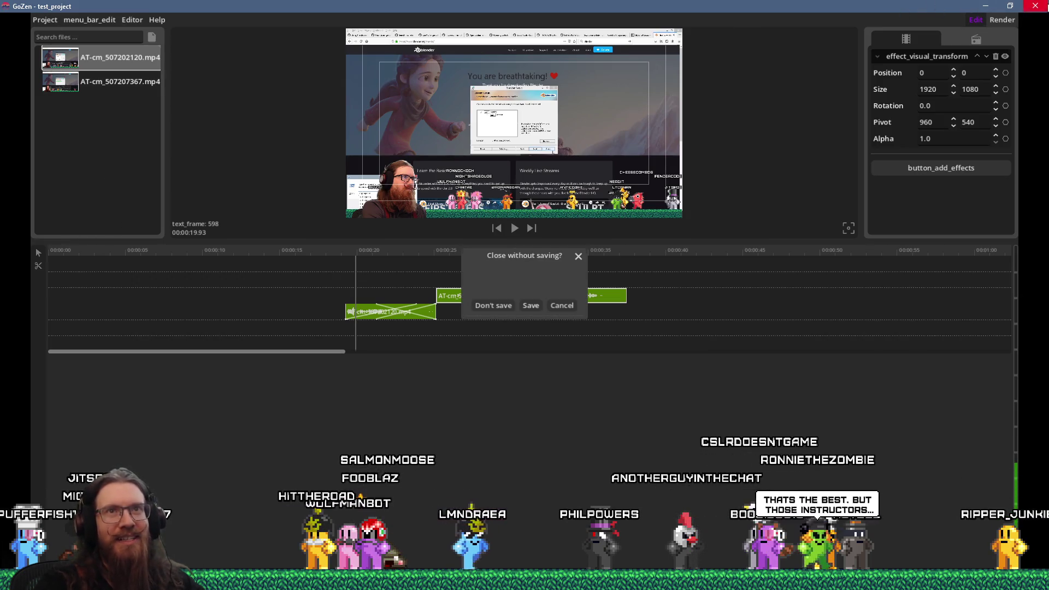
# Step: Close GoZen without saving and go up to the programs folder in Explorer
pyautogui.click(494, 306)
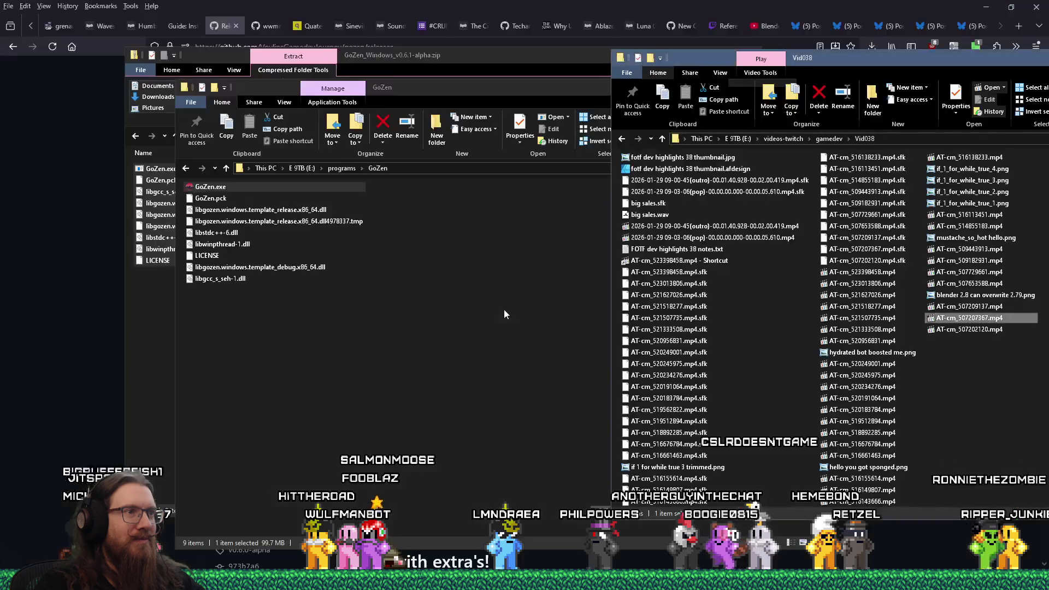
pyautogui.click(344, 170)
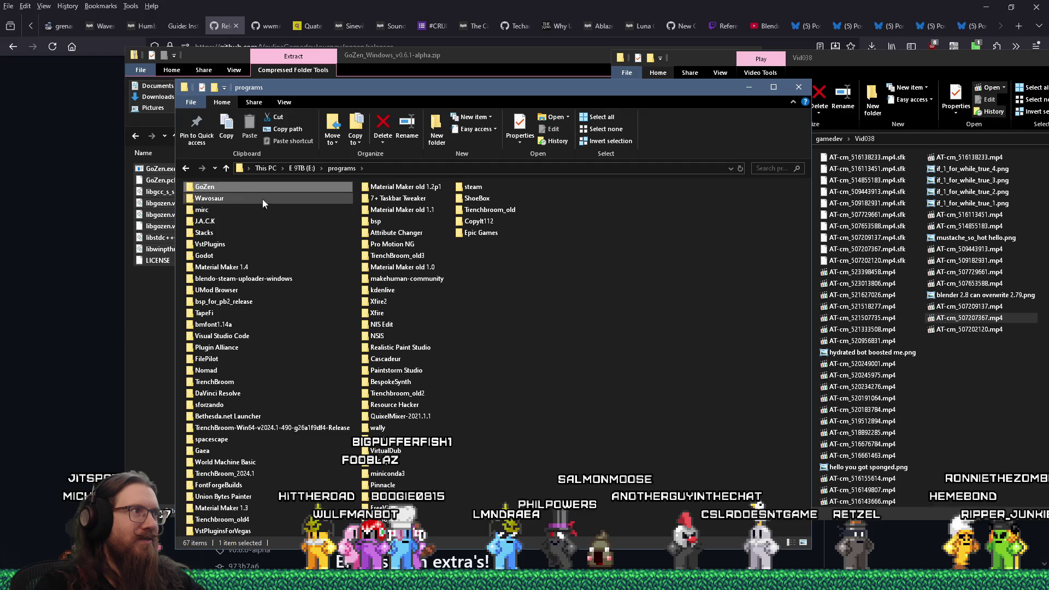
pyautogui.rightClick(225, 190)
pyautogui.click(273, 529)
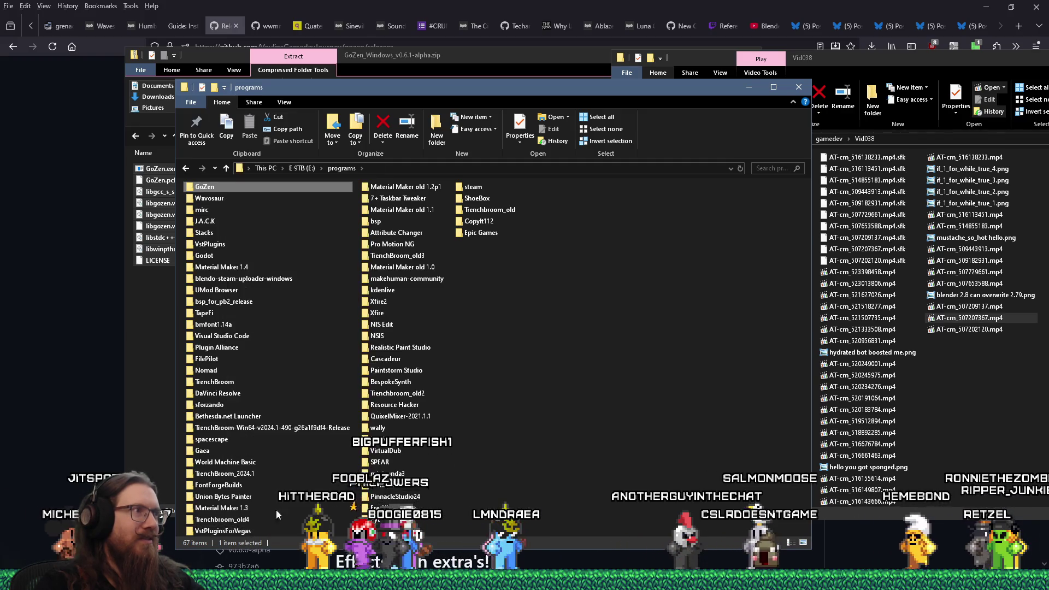
# Step: Delete the GoZen folder from the Video Editing folder
pyautogui.click(148, 349)
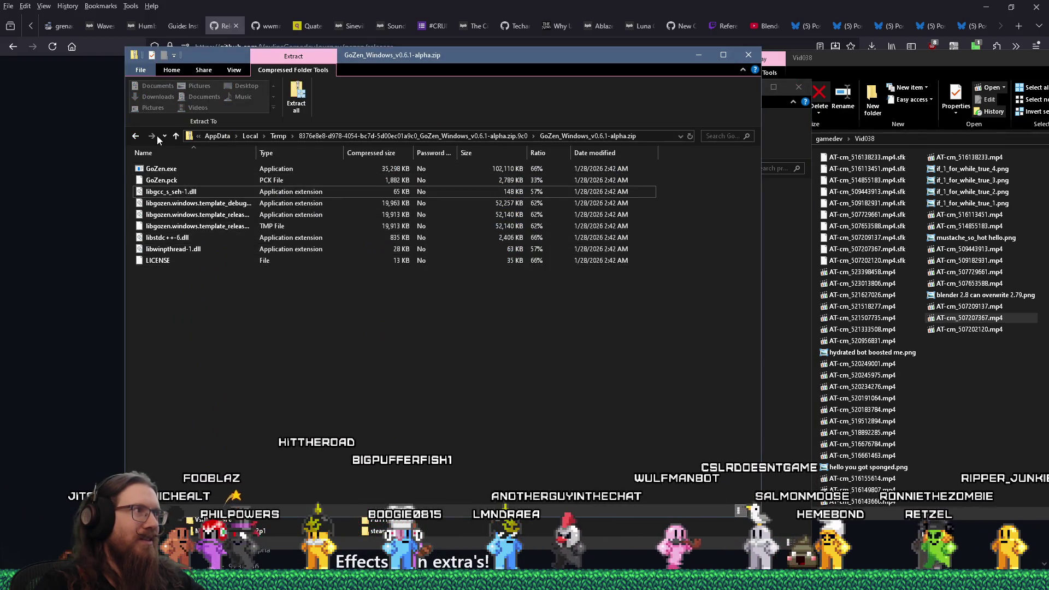
pyautogui.click(136, 137)
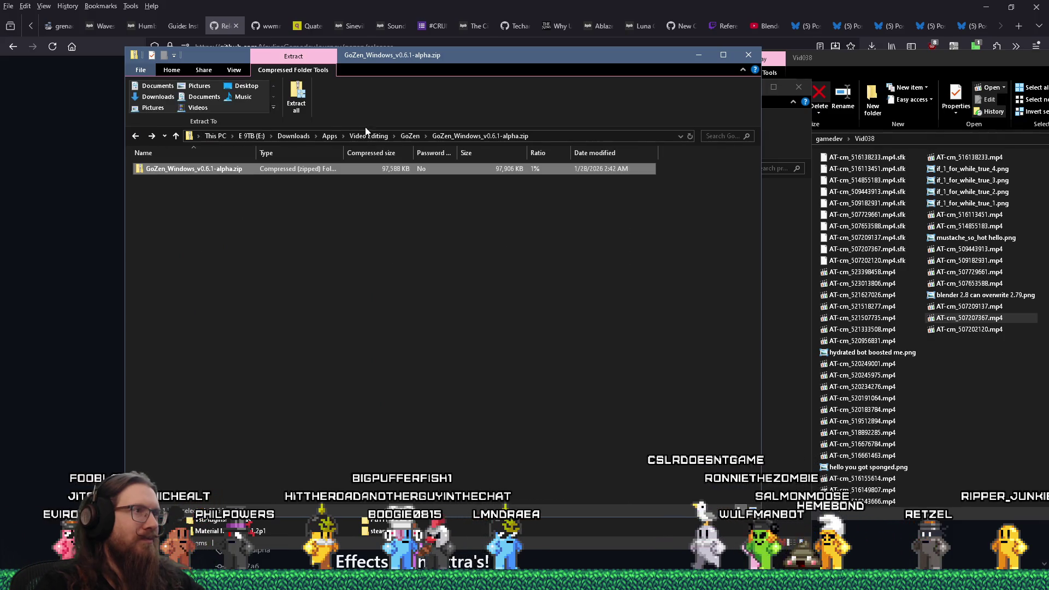
pyautogui.click(369, 136)
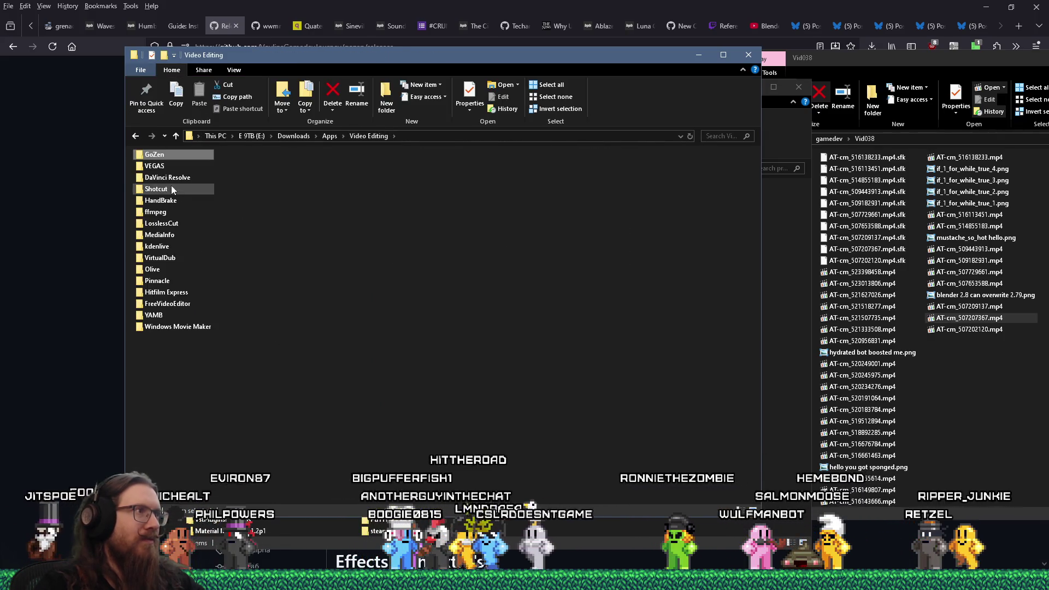
pyautogui.rightClick(154, 155)
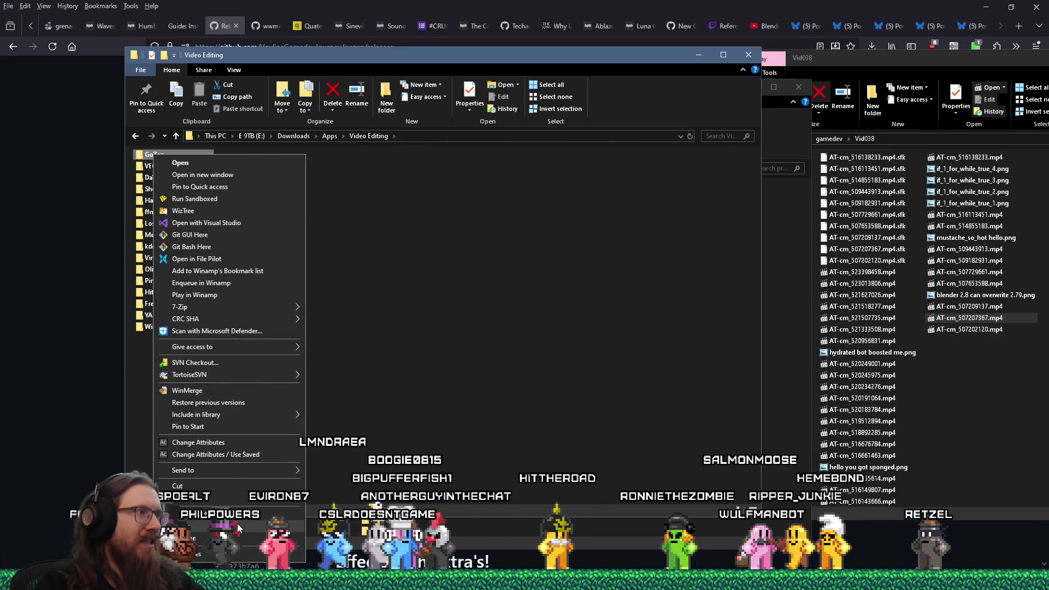
pyautogui.click(237, 525)
pyautogui.click(559, 3)
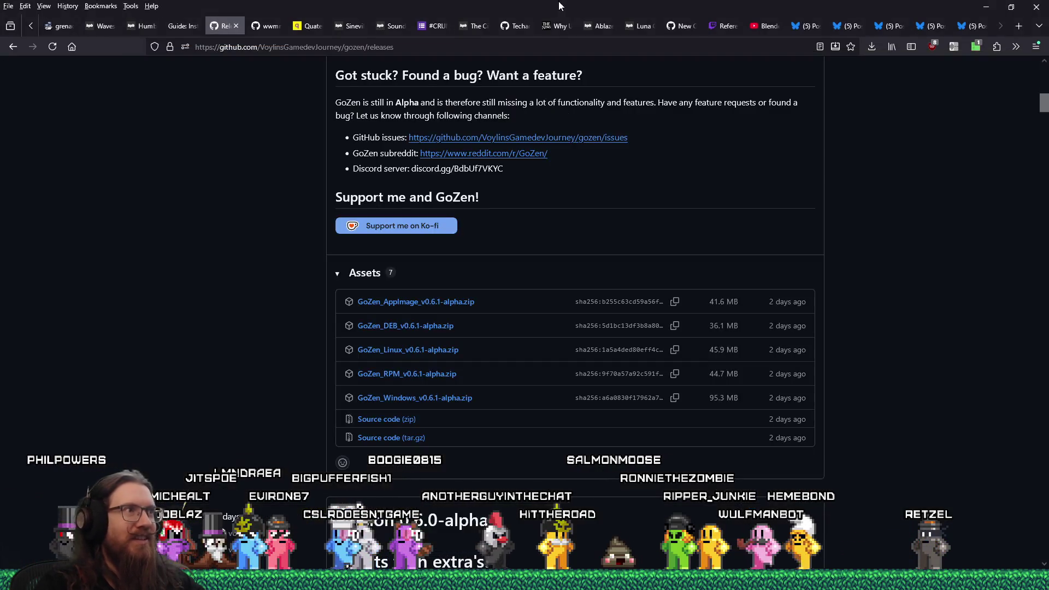
# Step: Close the GoZen Releases tab, leaving the easyeffects repository page showing in Firefox
pyautogui.click(236, 26)
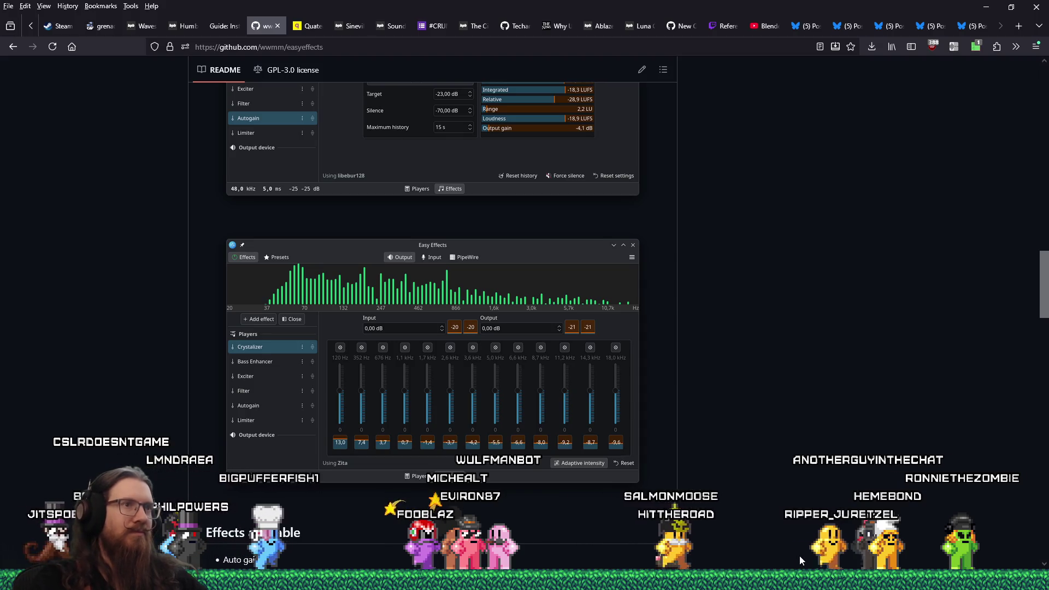
pyautogui.hotkey('alt', 'Tab')
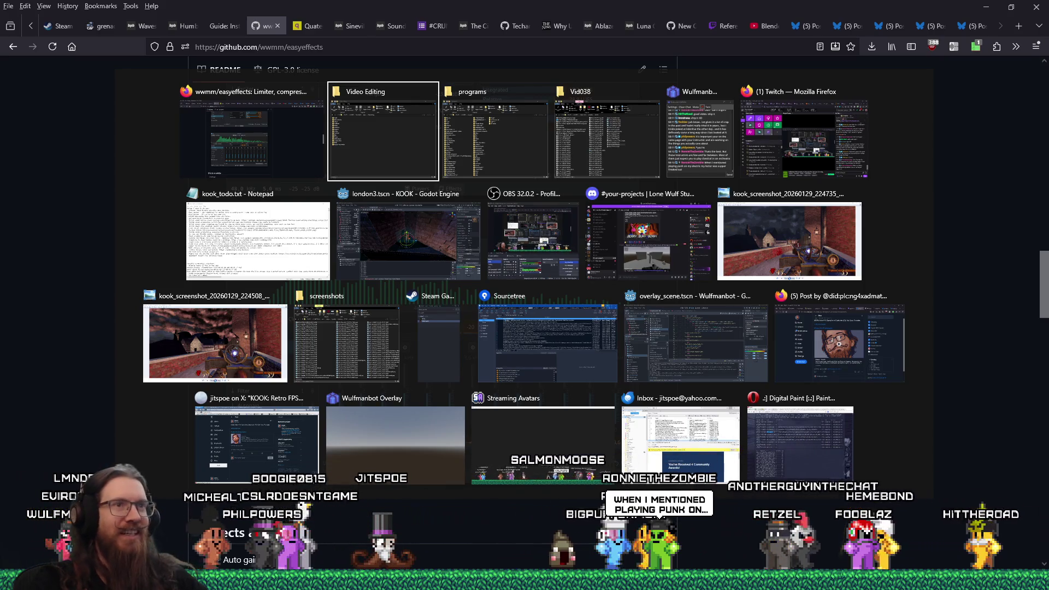
pyautogui.click(973, 355)
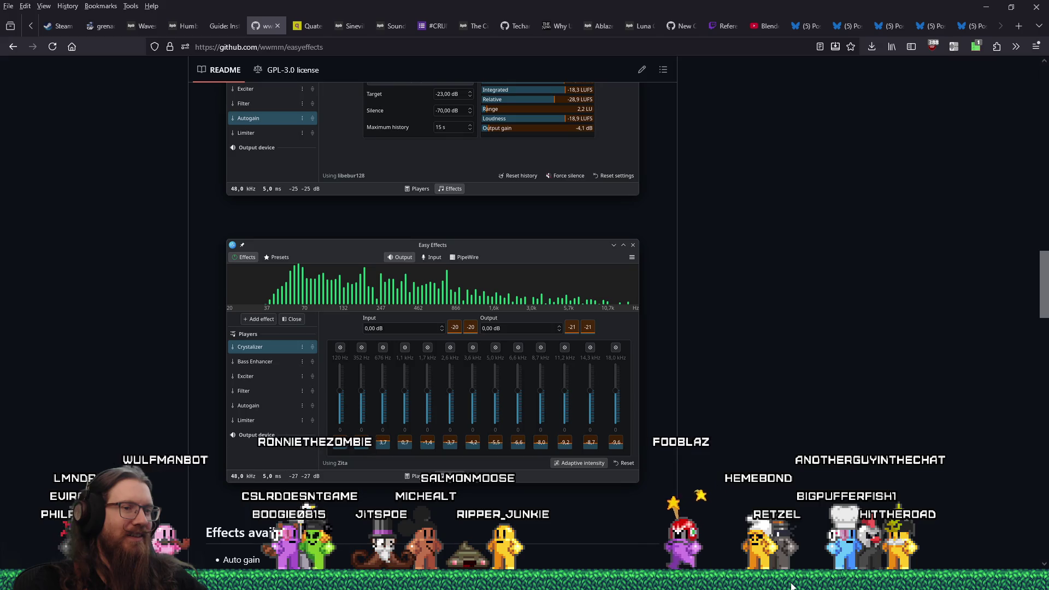
# Step: Switch to the KOOK project in Godot and select collision shapes in the london3 viewport
pyautogui.click(828, 586)
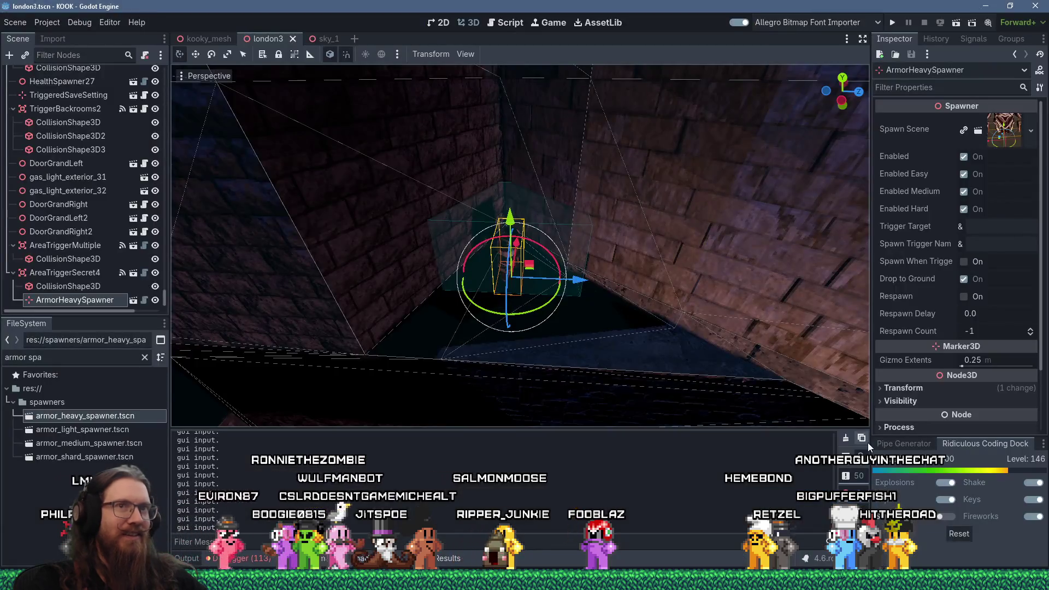
pyautogui.moveTo(751, 302); pyautogui.dragTo(795, 218)
pyautogui.click(680, 242)
pyautogui.click(693, 247)
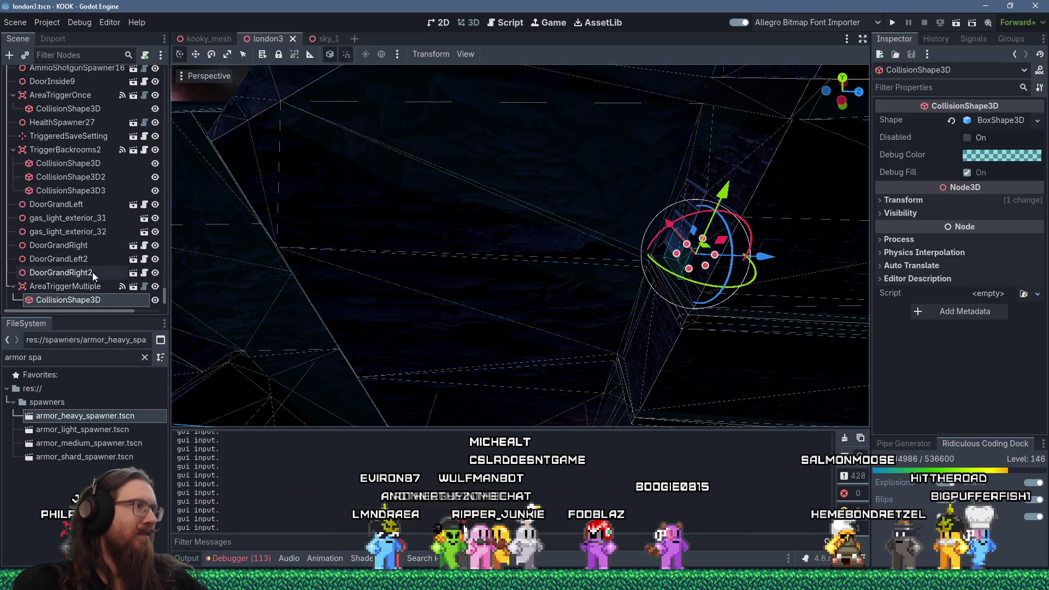
# Step: Group AreaTriggerMultiple's children as unselectable, check its Message, then save and close london3
pyautogui.click(99, 285)
pyautogui.hotkey('ctrl', 'g')
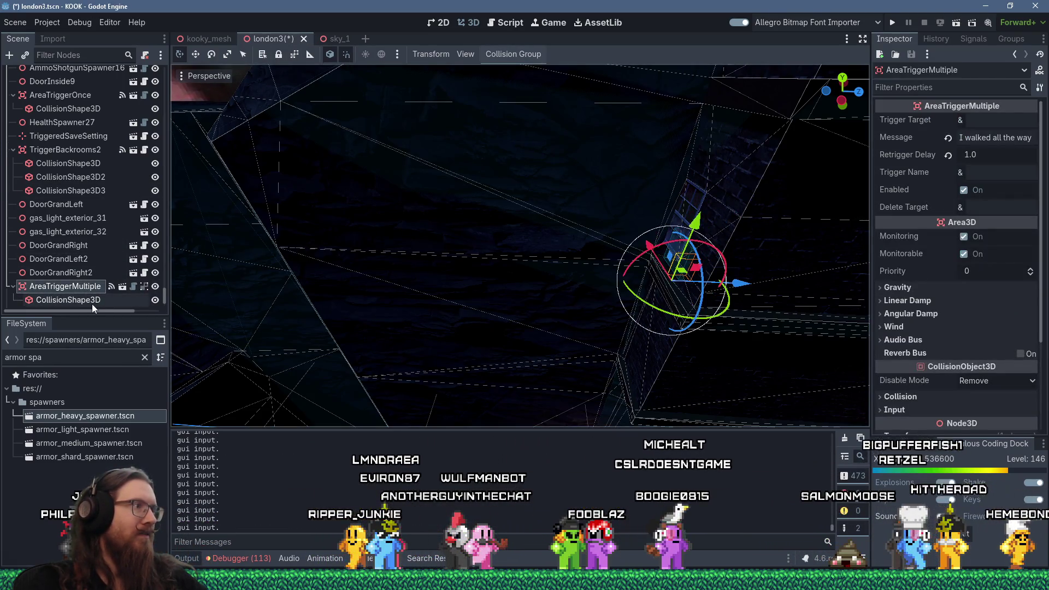
pyautogui.click(997, 137)
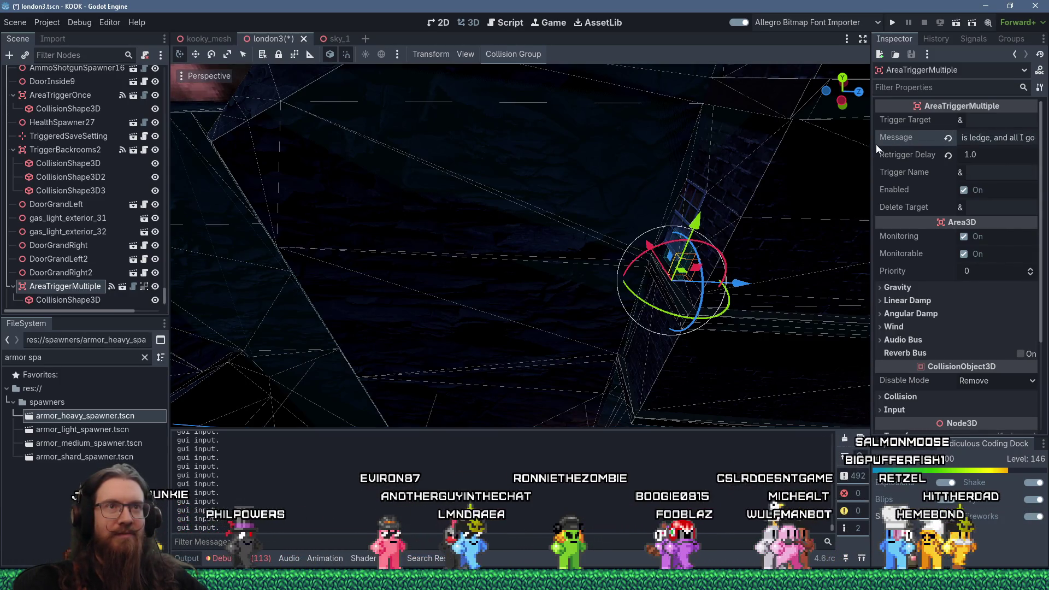
pyautogui.moveTo(871, 145); pyautogui.dragTo(794, 150)
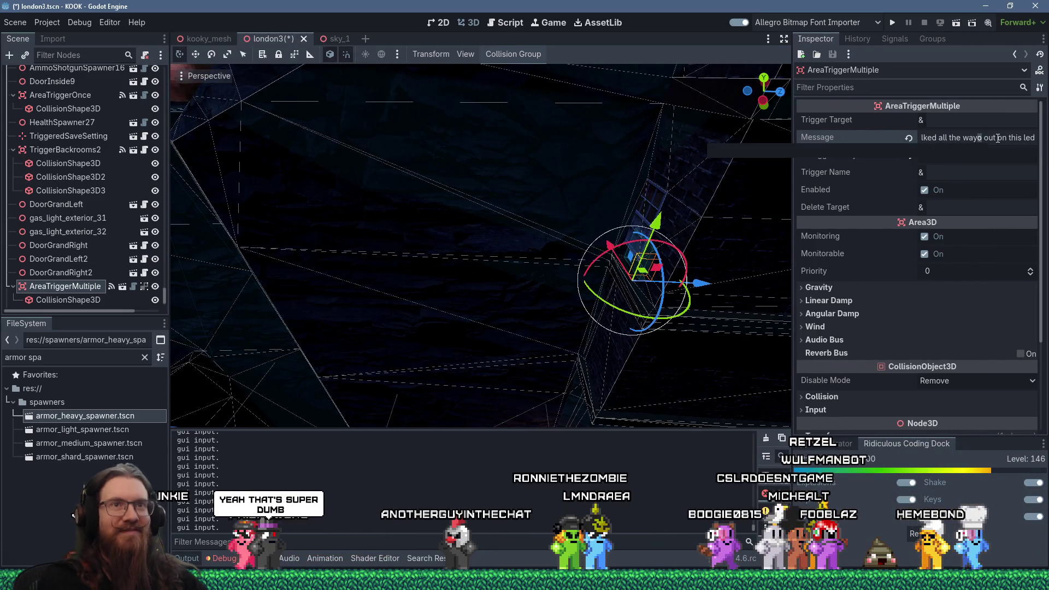
pyautogui.moveTo(666, 211); pyautogui.dragTo(637, 204)
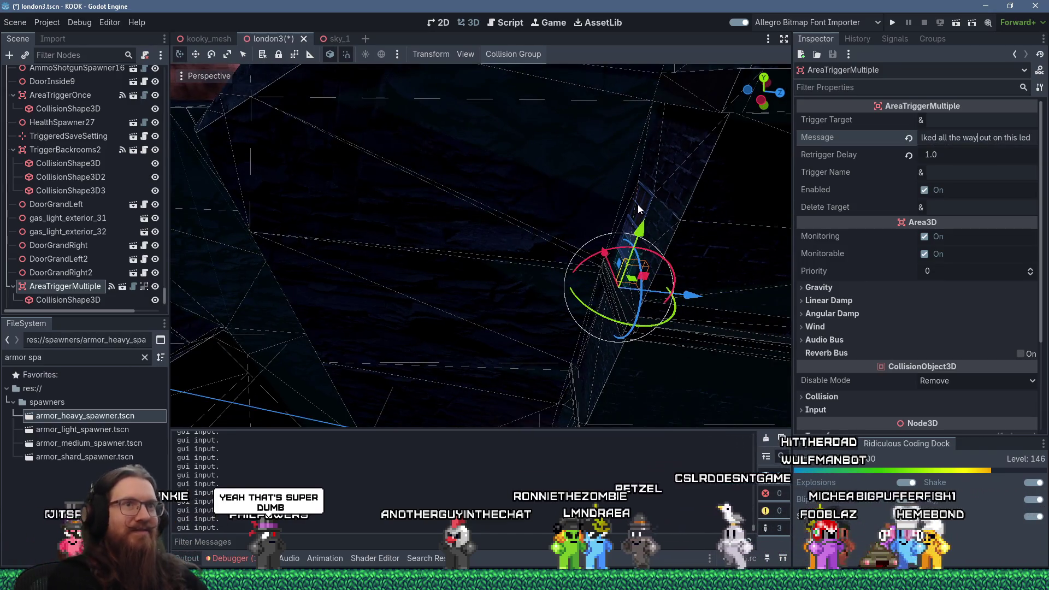
pyautogui.hotkey('ctrl', 's')
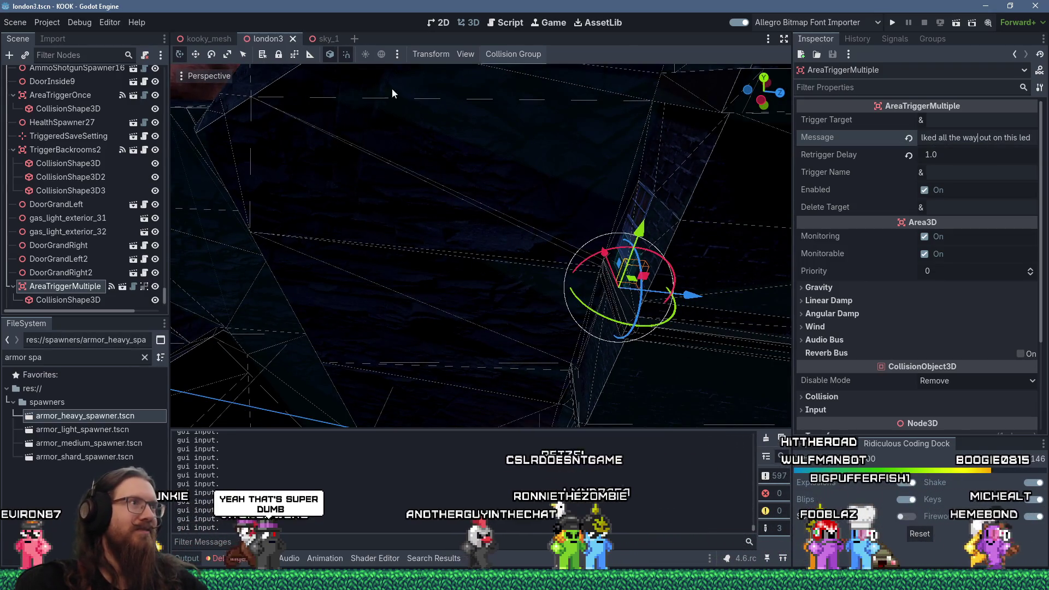
pyautogui.click(293, 39)
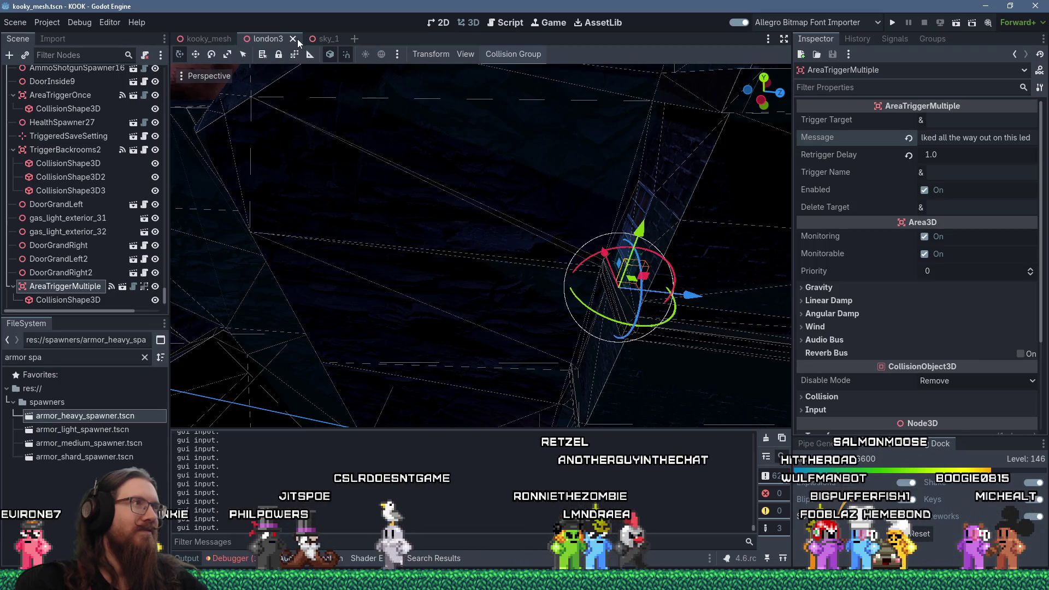
pyautogui.click(276, 38)
# Step: Close the sky_1 scene tab, check the kook_todo.txt notes, then return to Godot
pyautogui.click(285, 38)
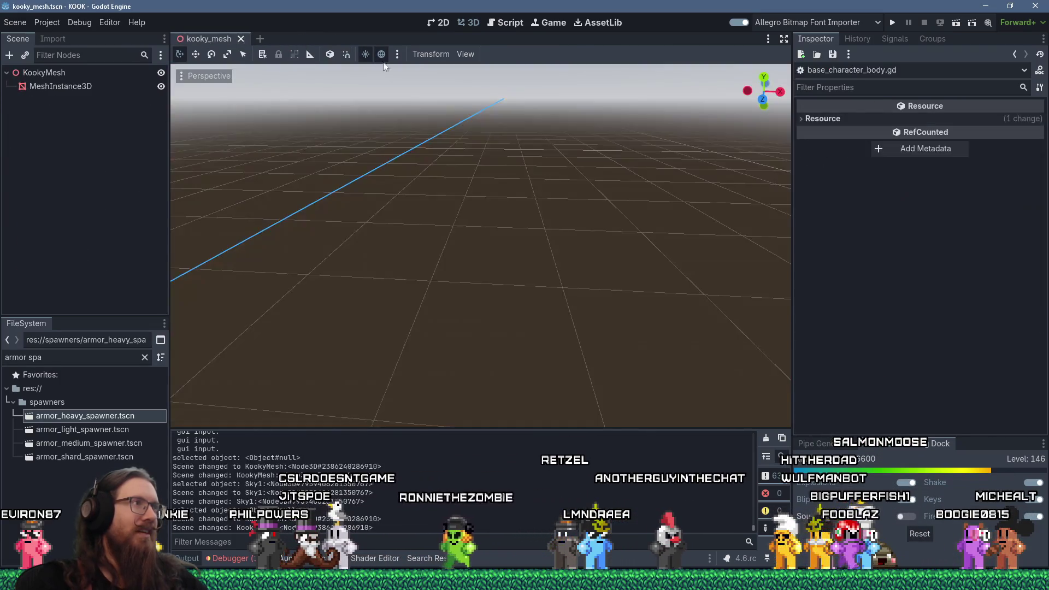
pyautogui.hotkey('alt', 'Tab')
pyautogui.click(433, 211)
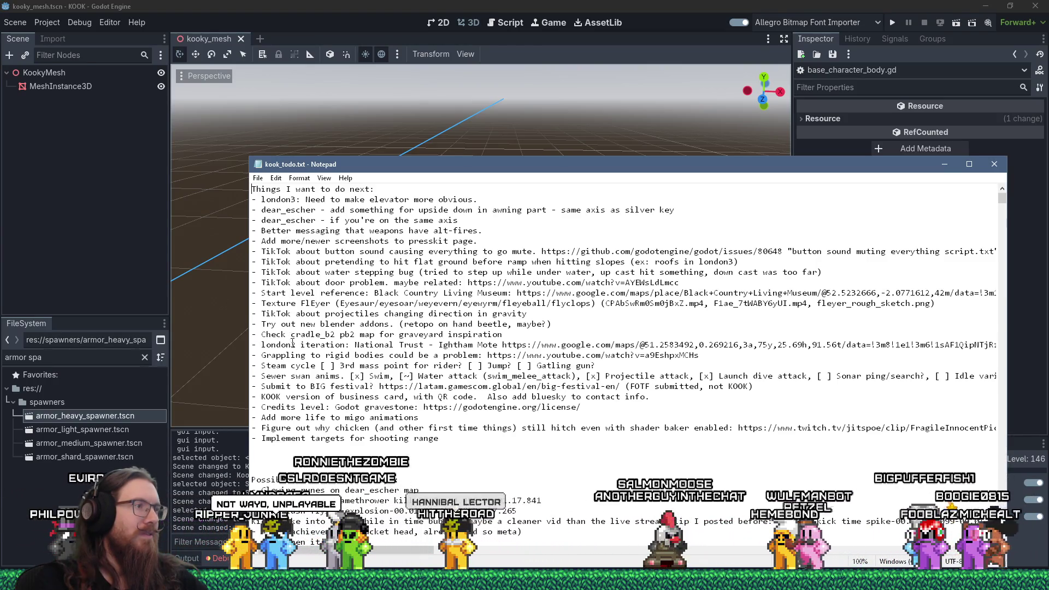
pyautogui.click(305, 5)
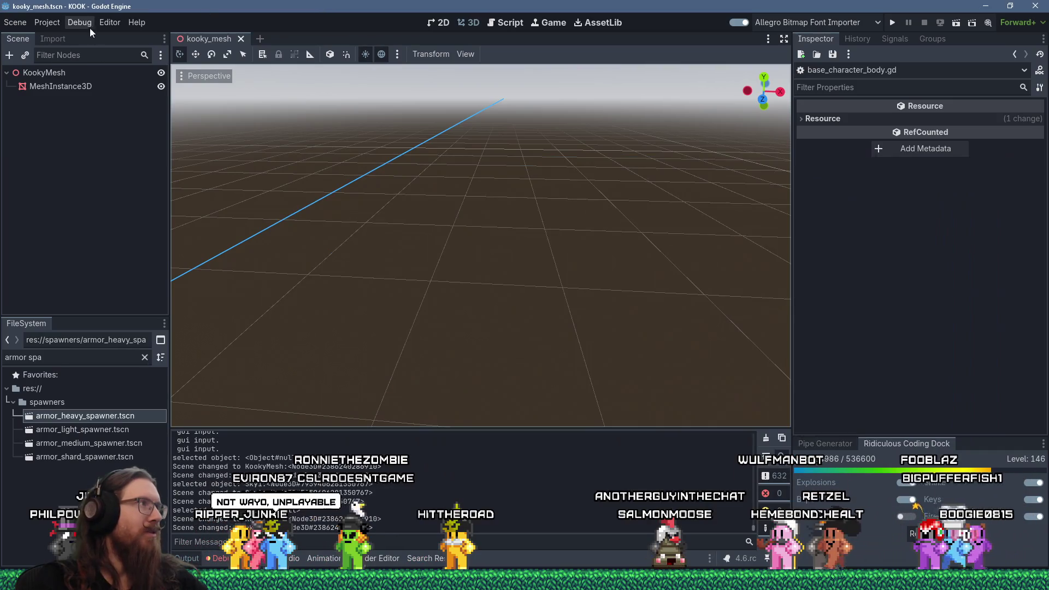
pyautogui.click(46, 22)
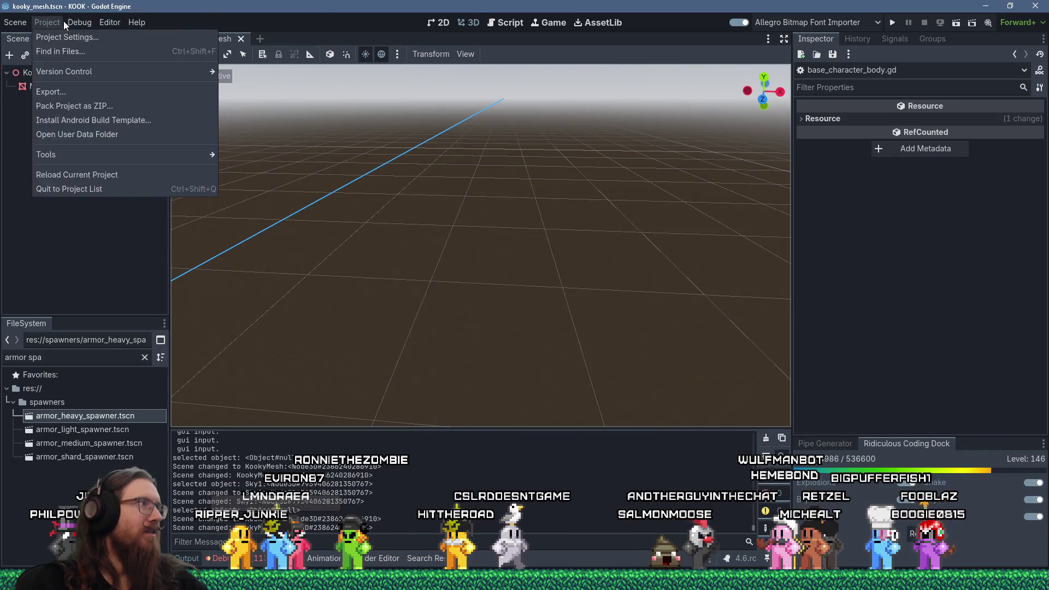
# Step: Export the Windows Desktop DEMO preset, overwriting KOOK_Demo.exe in exports/steam/demo
pyautogui.click(68, 95)
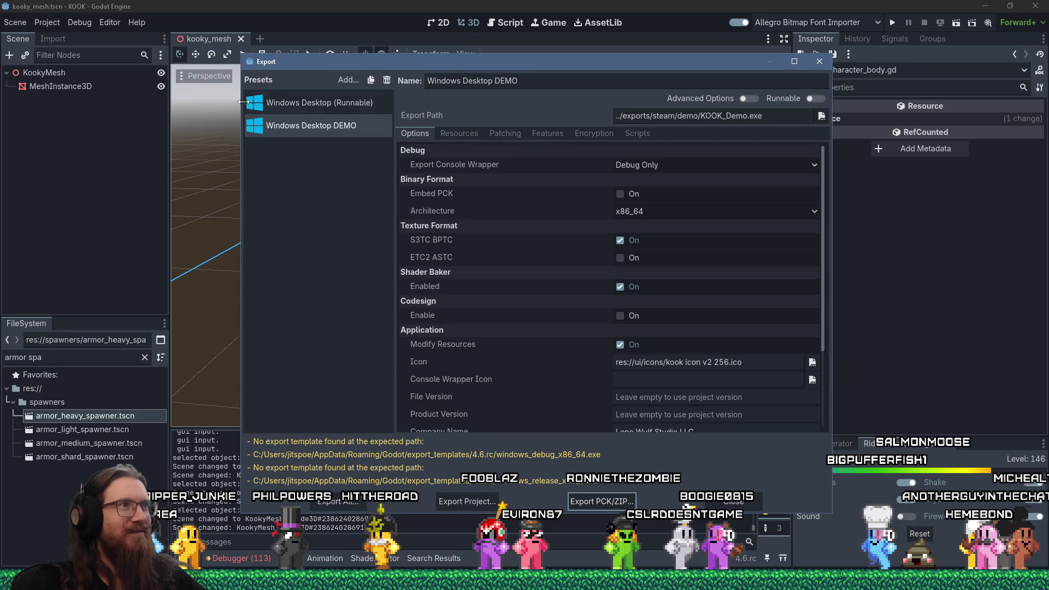
pyautogui.moveTo(460, 61); pyautogui.dragTo(523, 34)
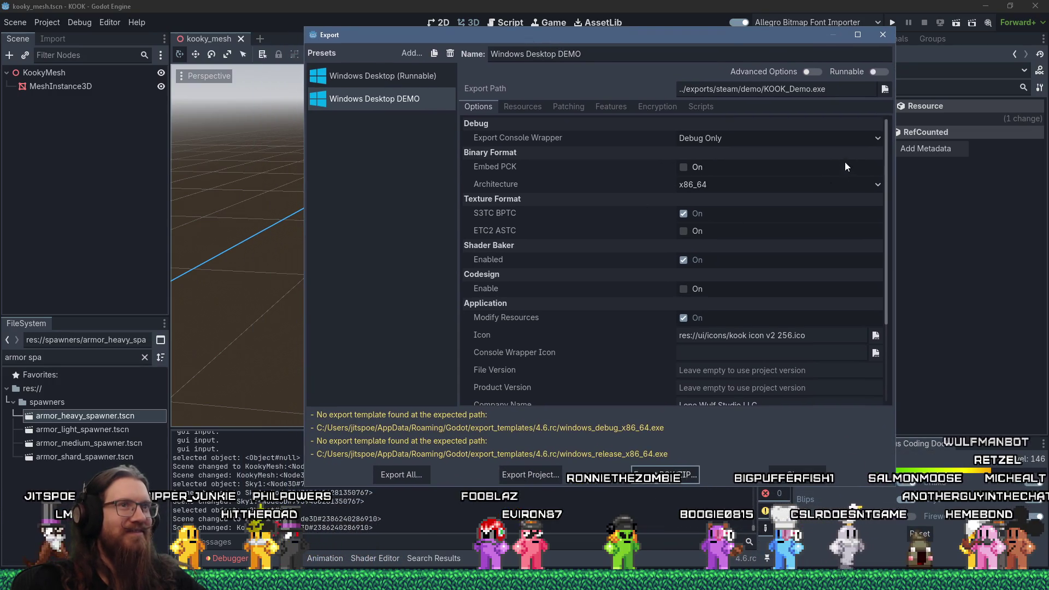
pyautogui.moveTo(887, 158)
pyautogui.mouseDown()
pyautogui.moveTo(879, 284)
pyautogui.moveTo(887, 126)
pyautogui.mouseUp()
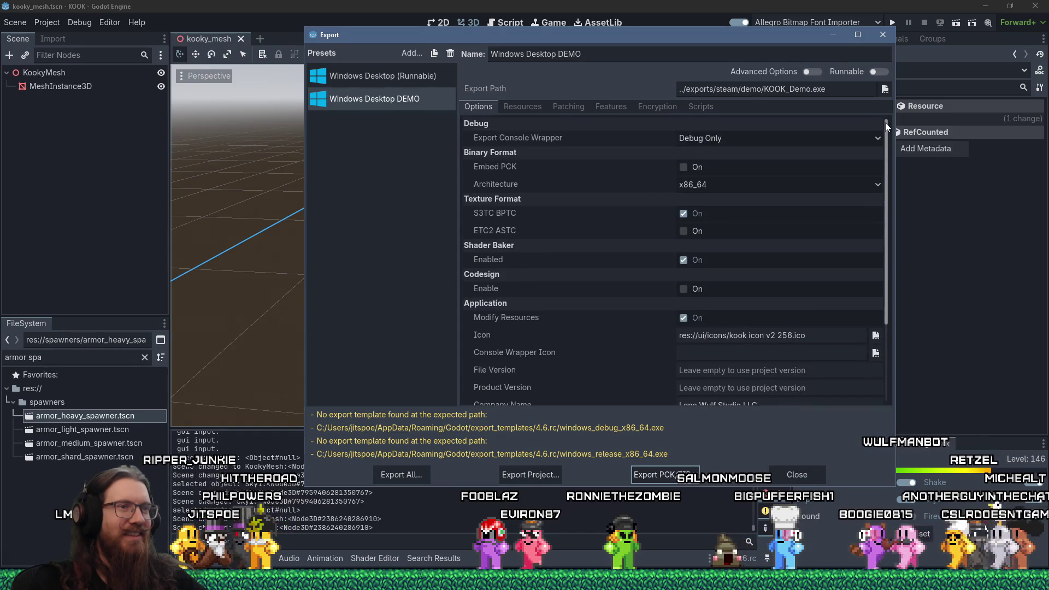
pyautogui.click(544, 474)
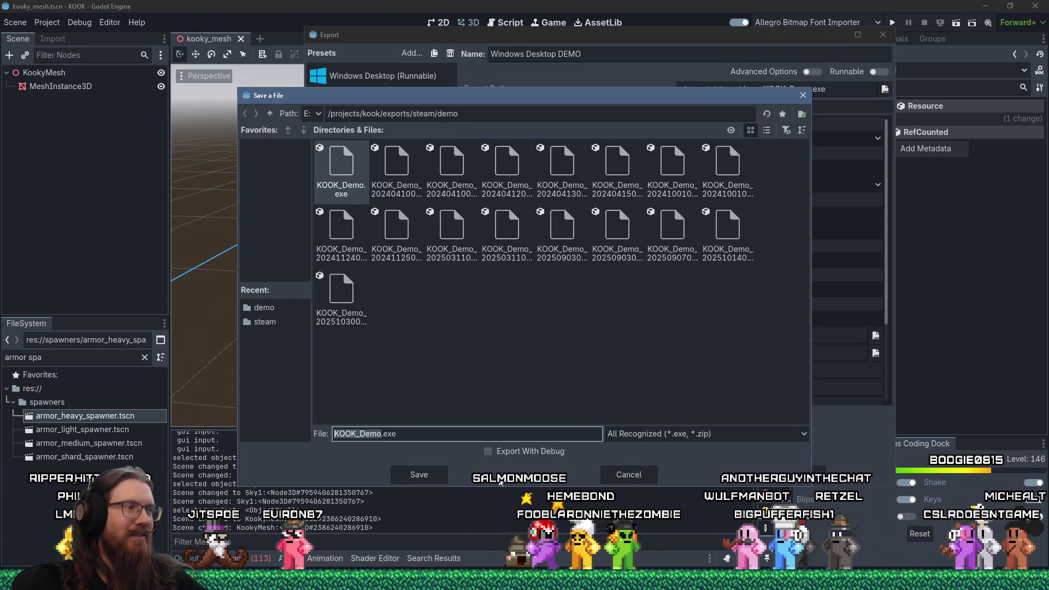
pyautogui.click(429, 475)
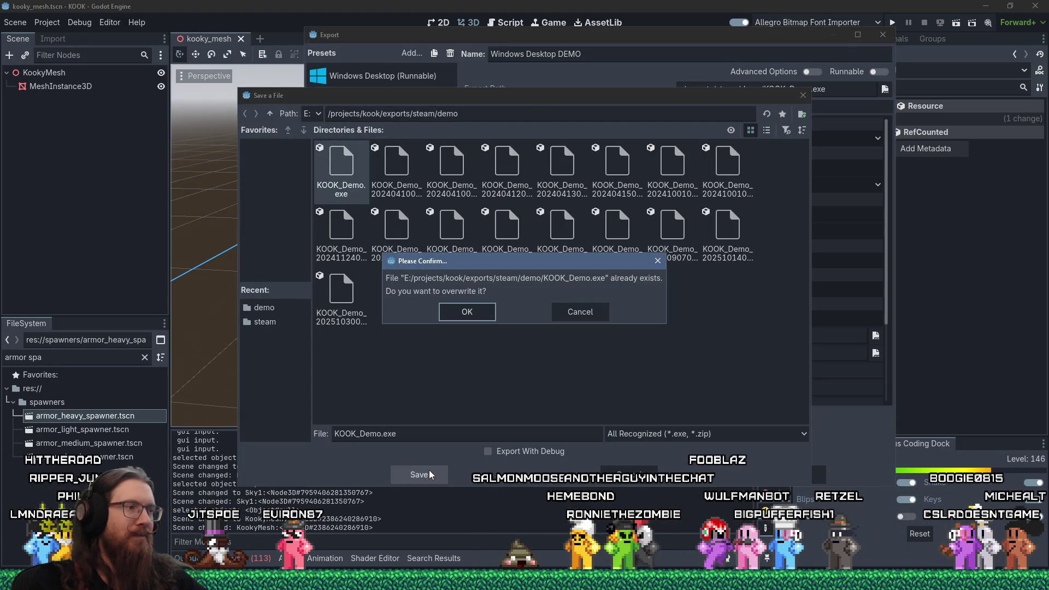
pyautogui.click(465, 315)
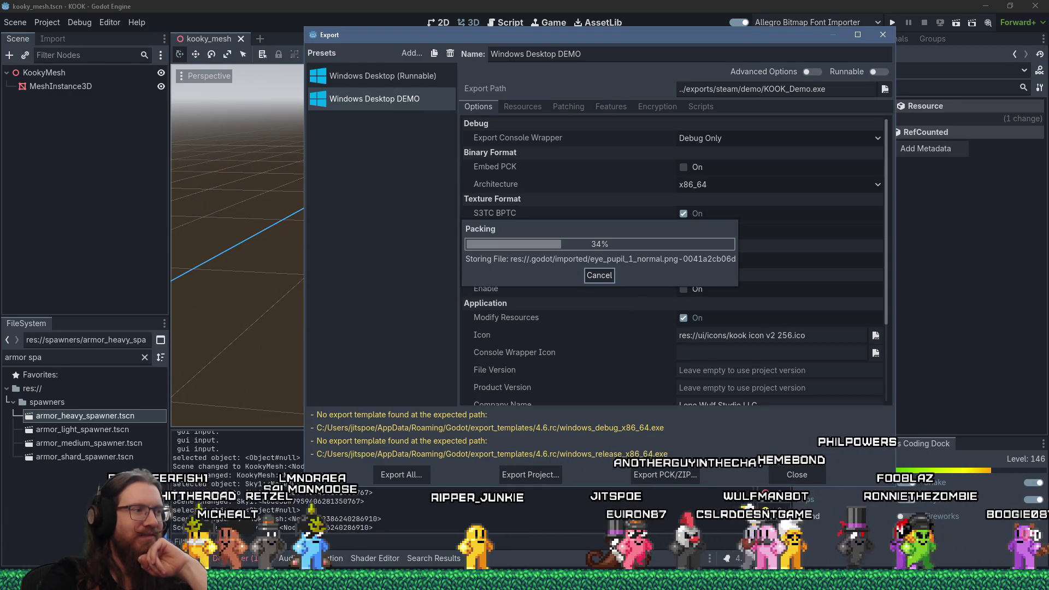
pyautogui.moveTo(524, 580)
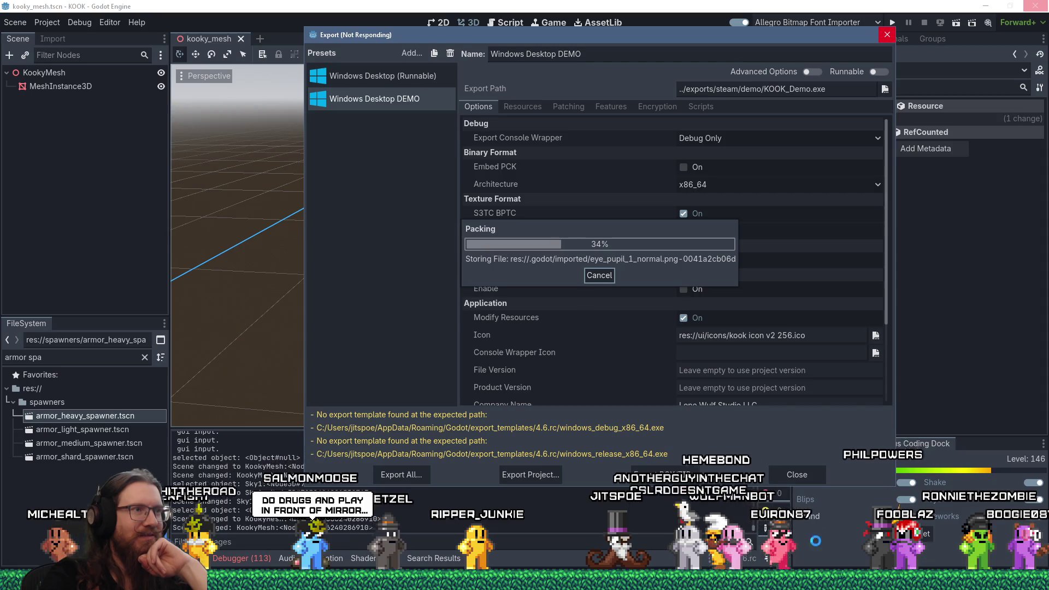
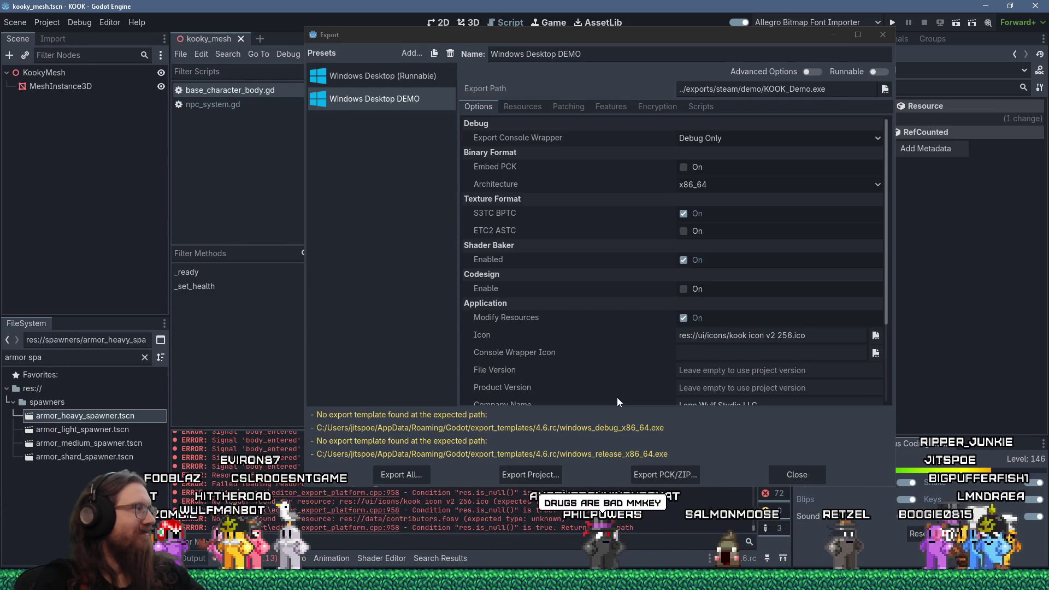
# Step: Close the Export window, clear the FileSystem filter and collapse the addons folder
pyautogui.click(797, 474)
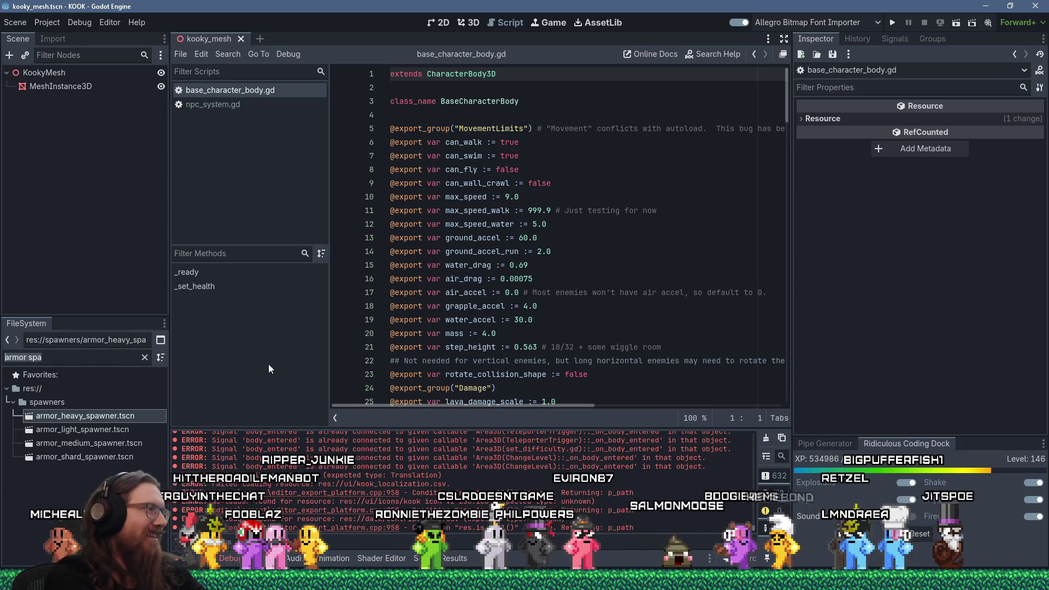
pyautogui.press('BackSpace')
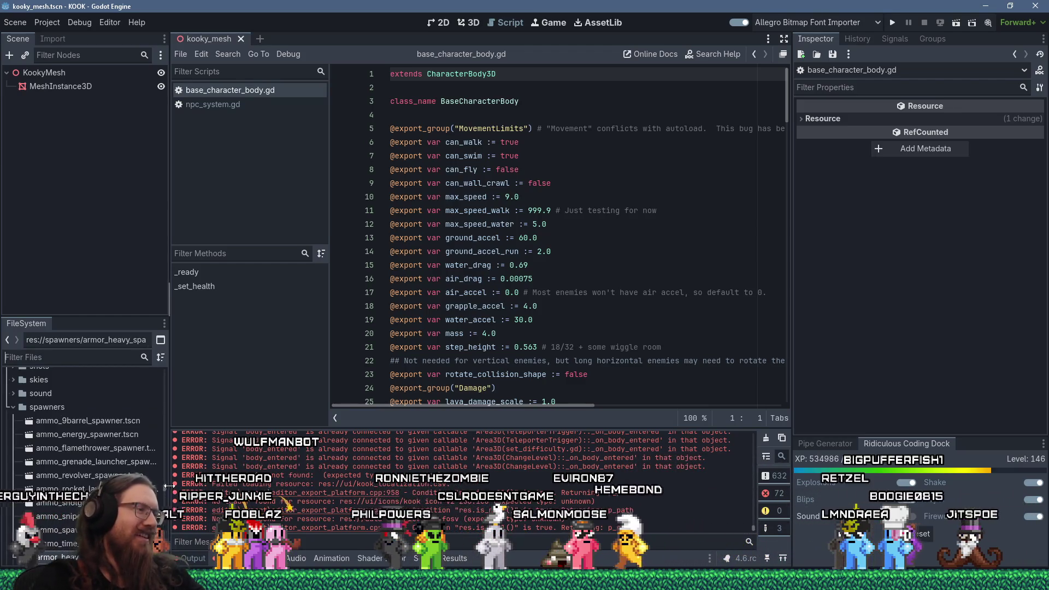
pyautogui.scroll(10, 109, 410)
pyautogui.click(14, 402)
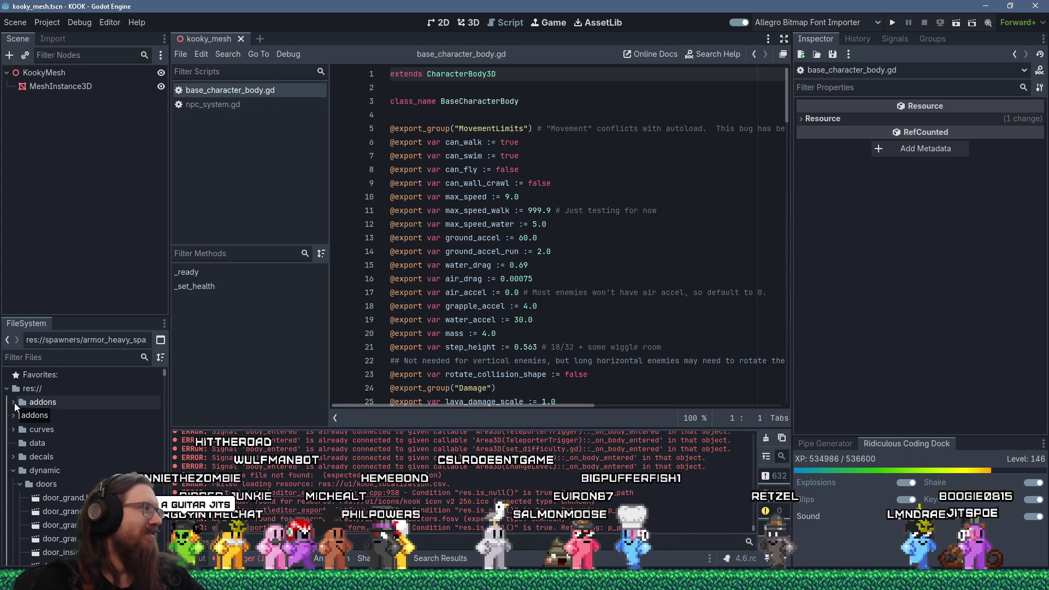
pyautogui.moveTo(14, 402); pyautogui.dragTo(12, 466)
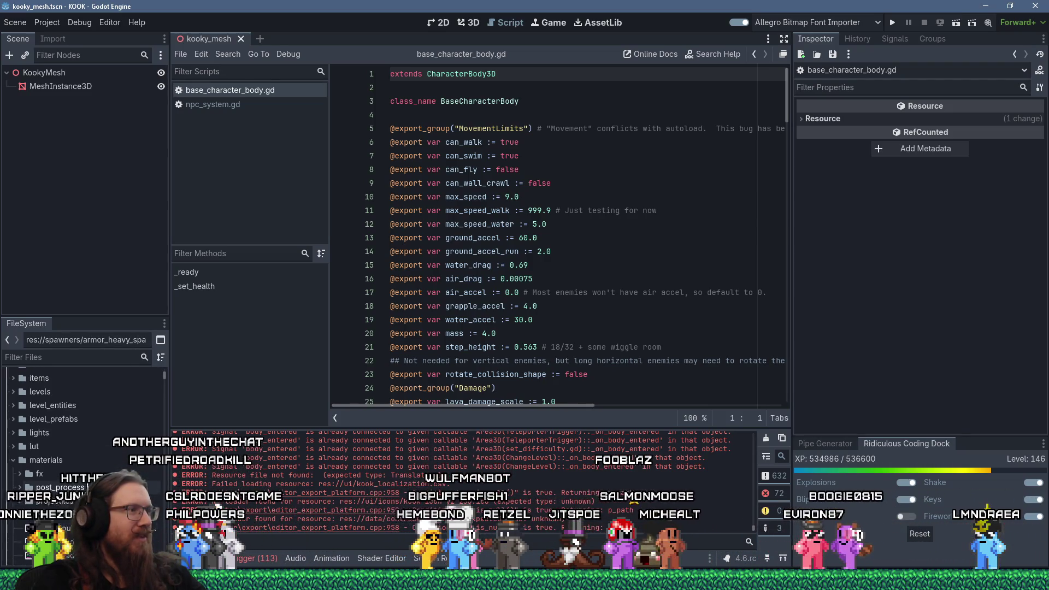
pyautogui.scroll(-10, 146, 426)
pyautogui.scroll(10, 163, 378)
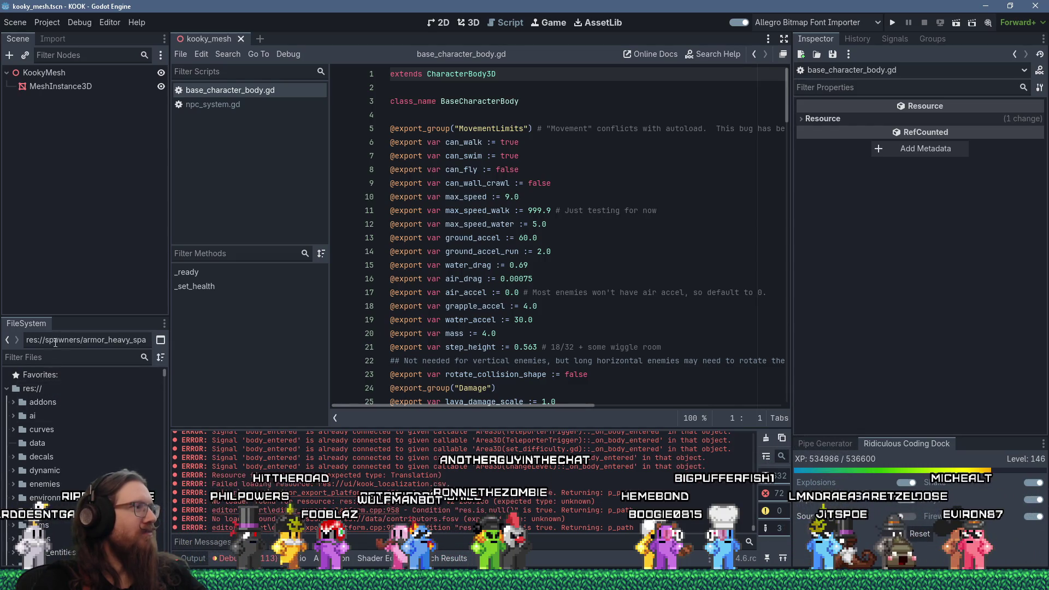
# Step: Filter project files by 'globa' and open global.gd in the script editor
pyautogui.click(56, 361)
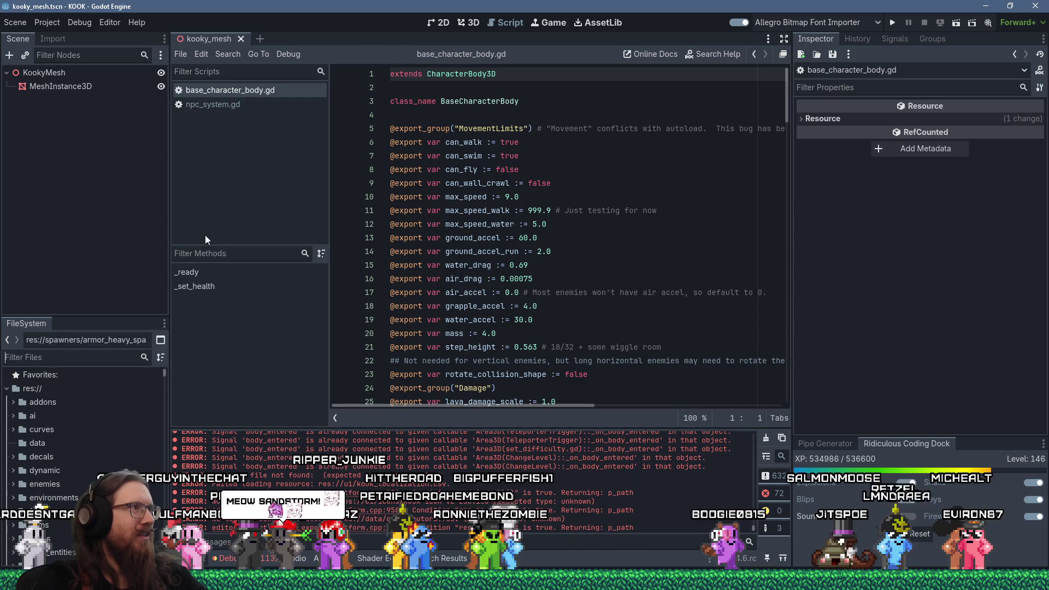
pyautogui.write('global')
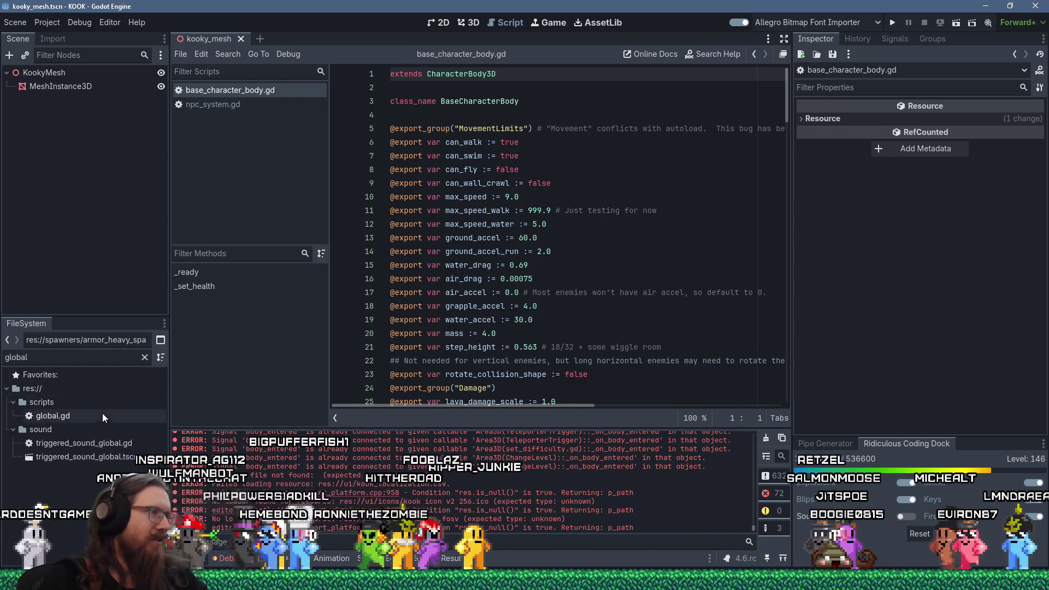
pyautogui.doubleClick(103, 415)
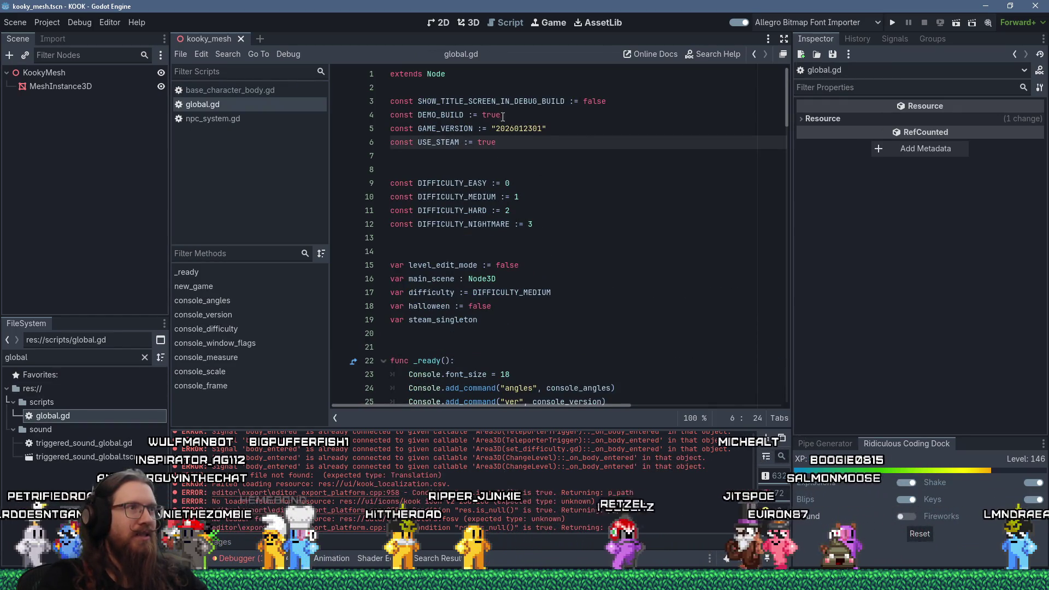
pyautogui.click(525, 128)
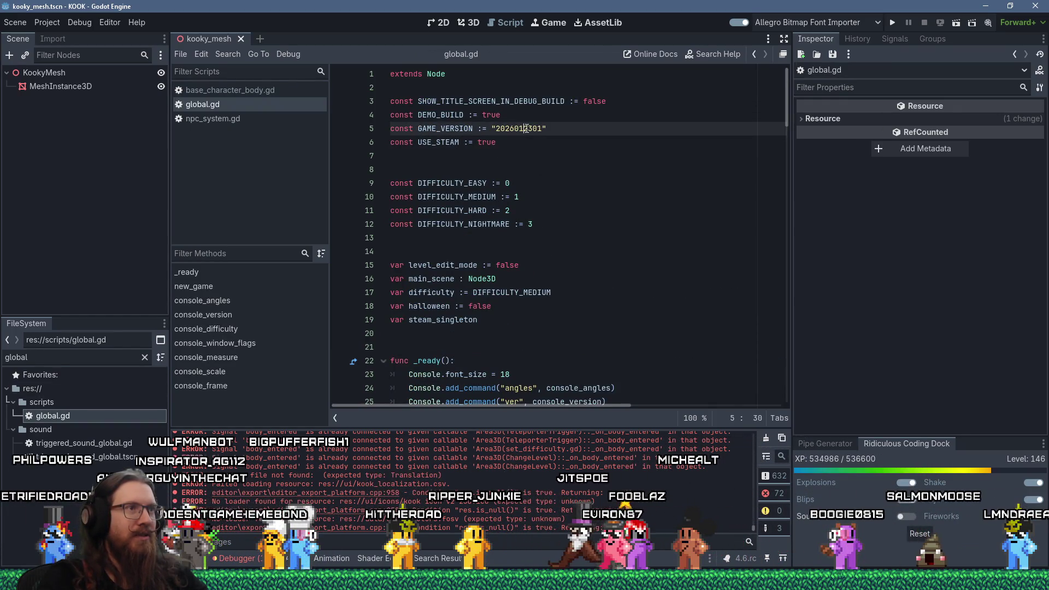
pyautogui.press('Delete')
pyautogui.write('2')
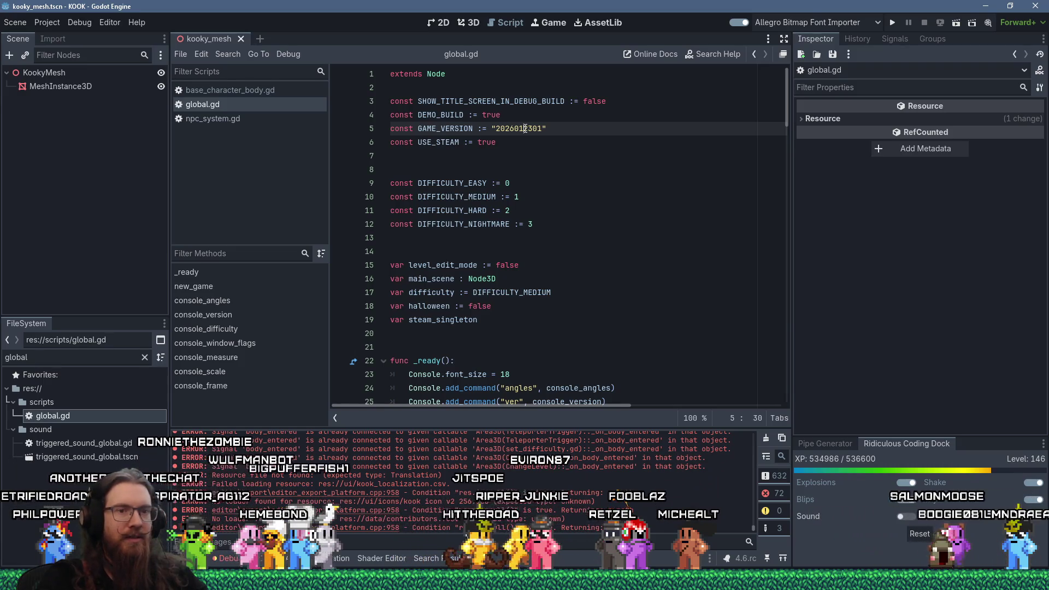
pyautogui.press('BackSpace')
pyautogui.write('3')
pyautogui.press('Right')
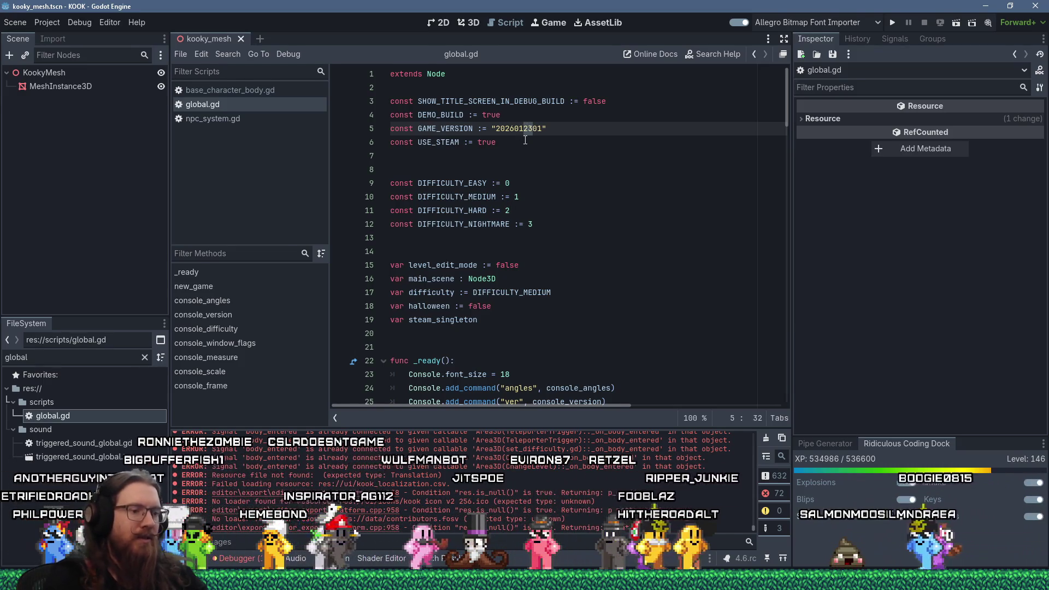
pyautogui.write('0')
pyautogui.click(531, 153)
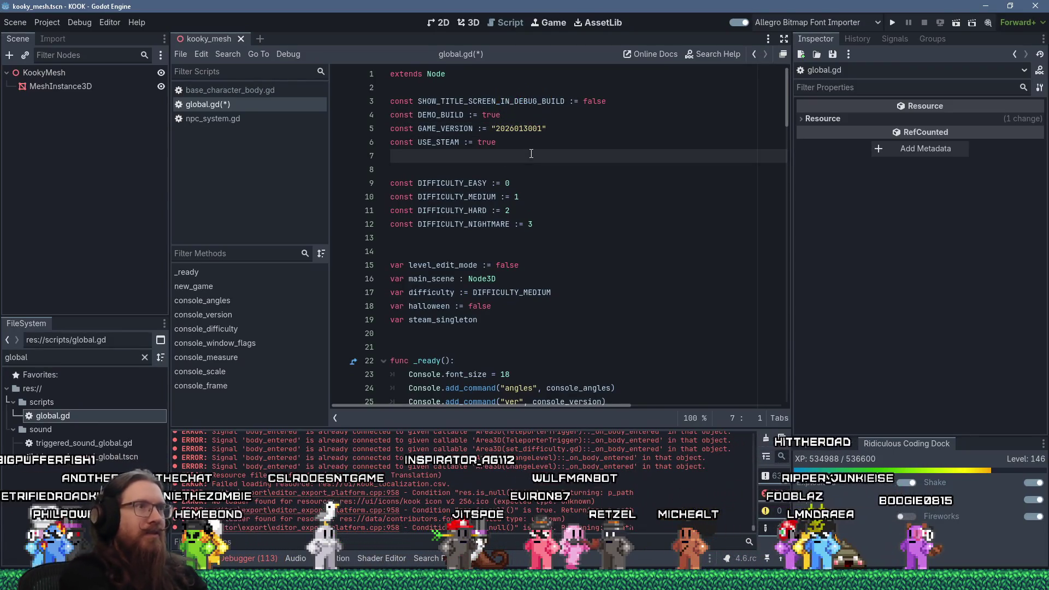
pyautogui.hotkey('ctrl', 's')
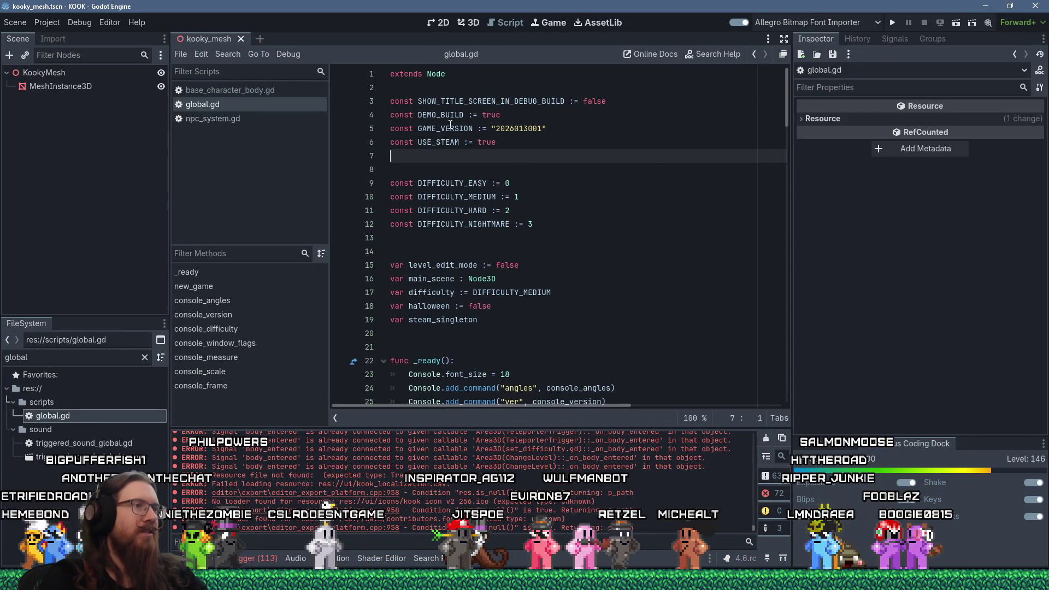
# Step: Re-export the Windows Desktop DEMO preset, overwriting KOOK_Demo.exe, and close the Export window
pyautogui.click(53, 26)
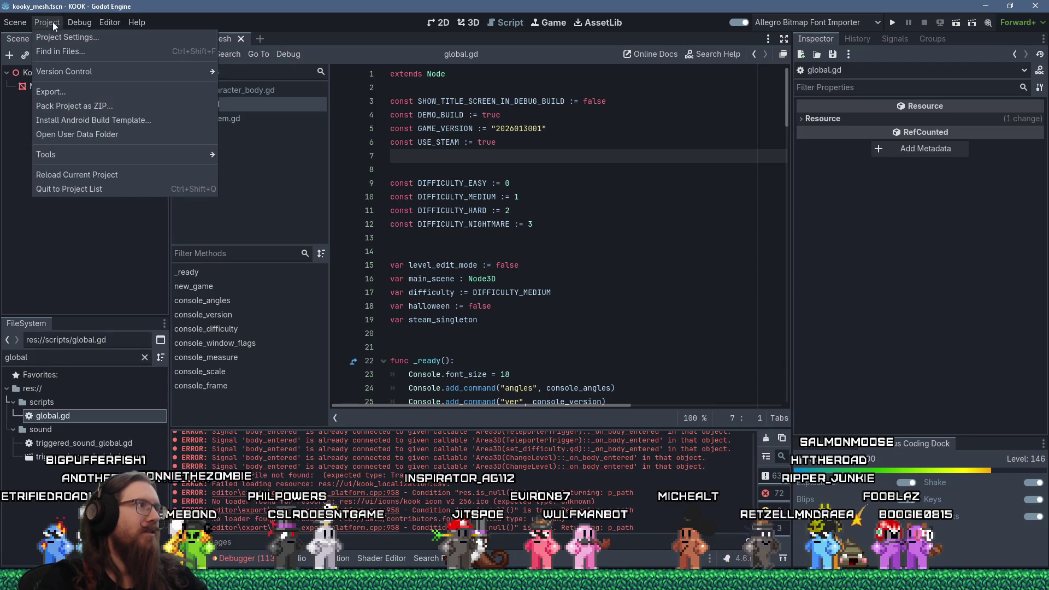
pyautogui.click(53, 91)
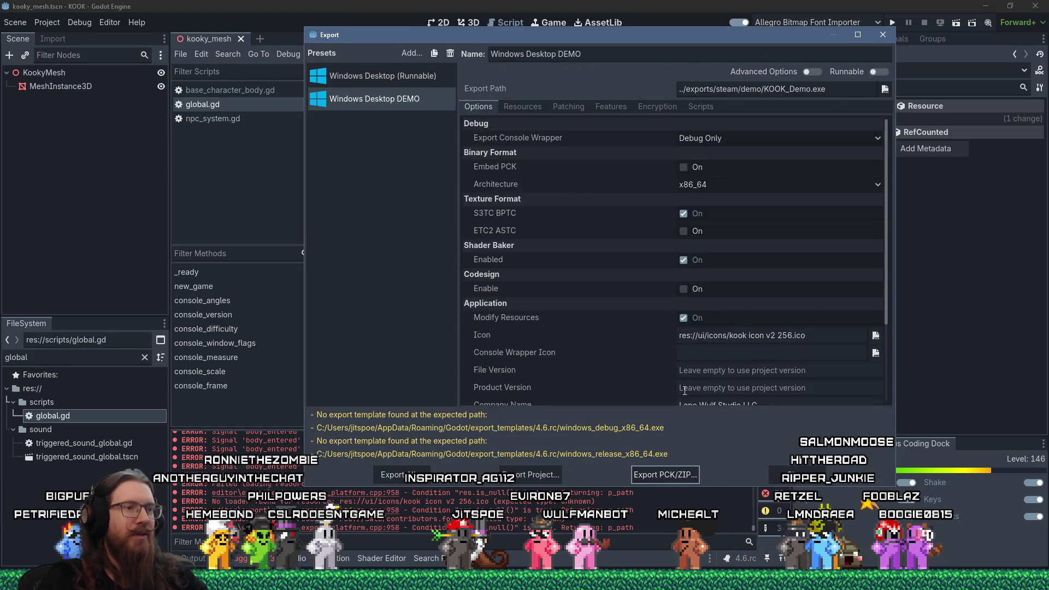
pyautogui.click(549, 473)
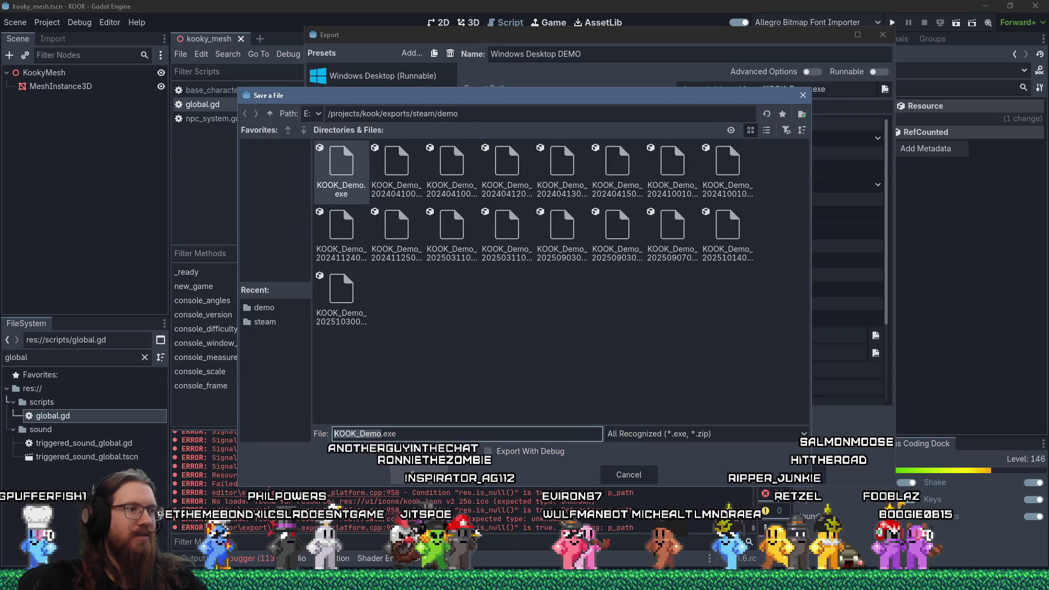
pyautogui.click(412, 474)
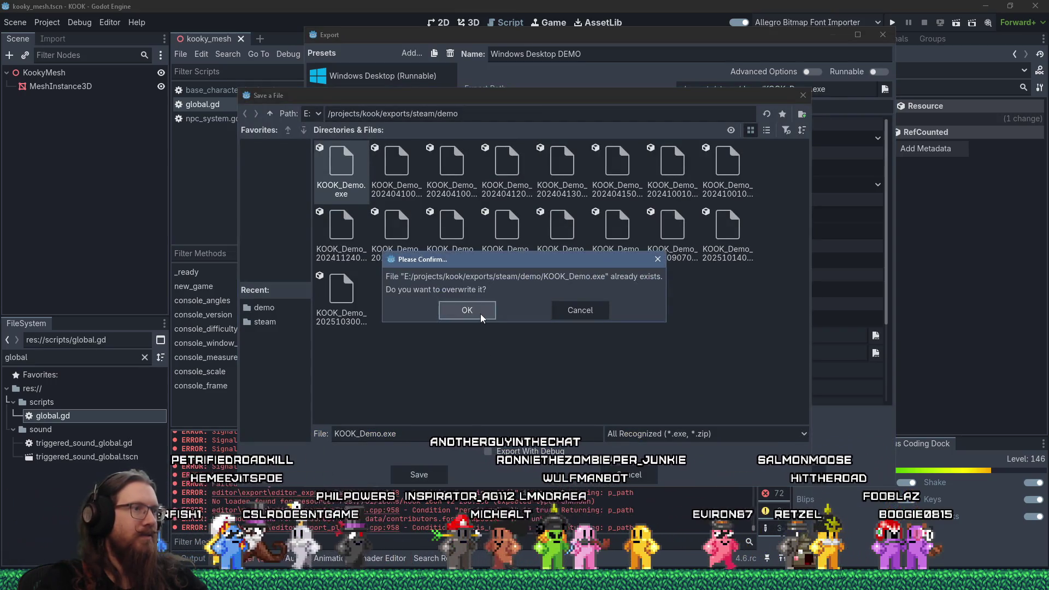
pyautogui.click(481, 313)
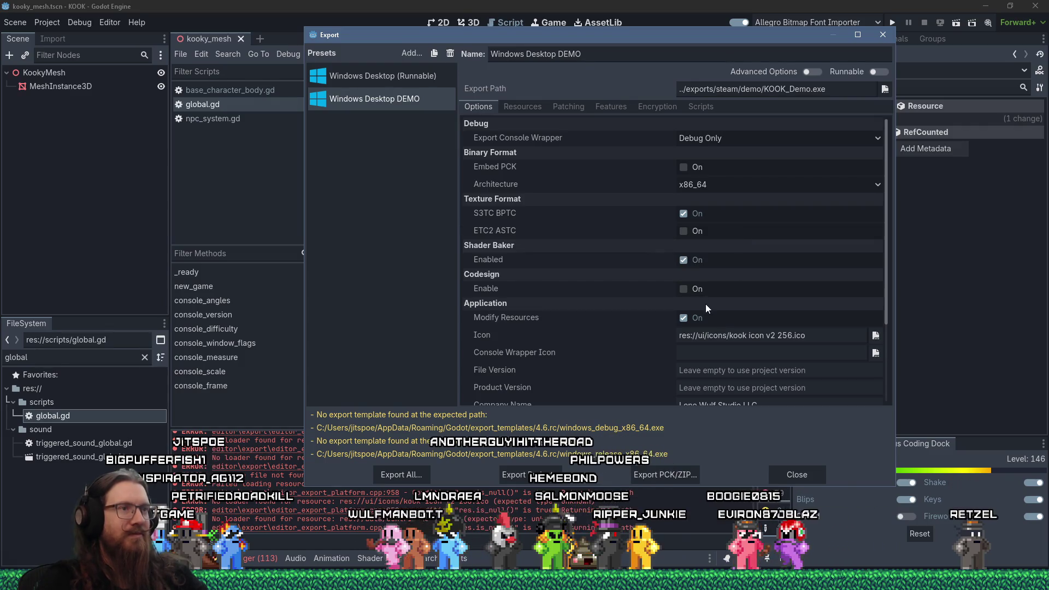
pyautogui.moveTo(639, 35)
pyautogui.mouseDown()
pyautogui.moveTo(752, 130)
pyautogui.moveTo(564, 30)
pyautogui.mouseUp()
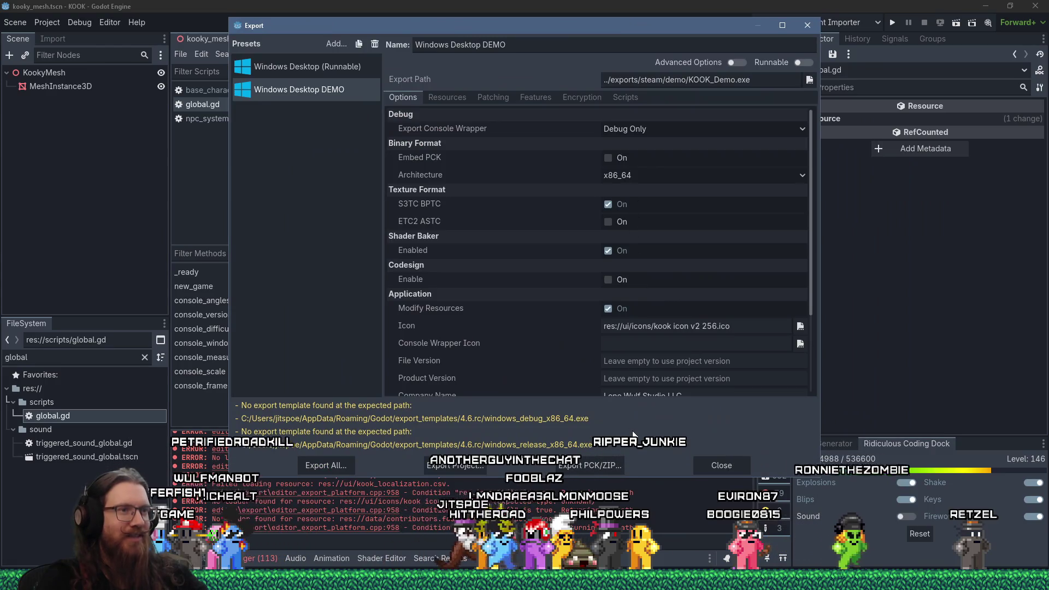
pyautogui.click(722, 465)
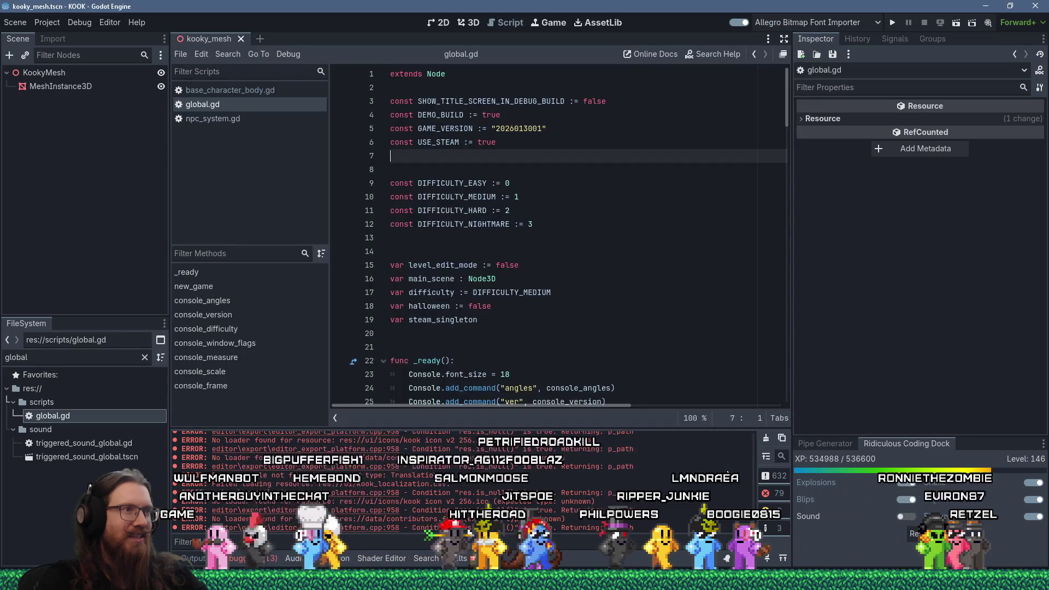
# Step: Open e:\projects\kook\exports from the Run prompt and go into the steam\demo folder
pyautogui.click(637, 247)
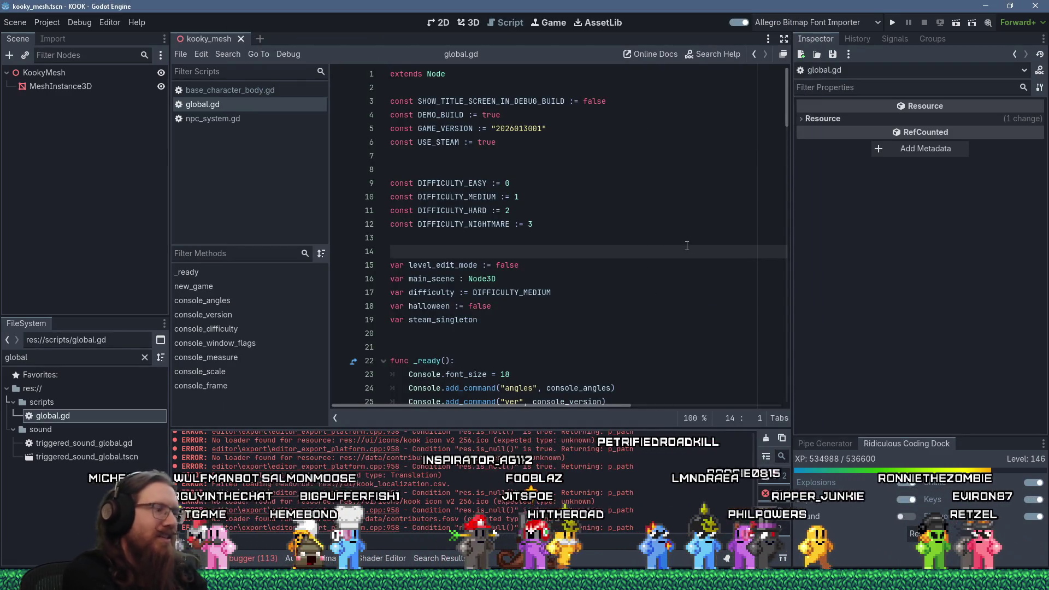
pyautogui.press('super+r')
pyautogui.write('e:\\p')
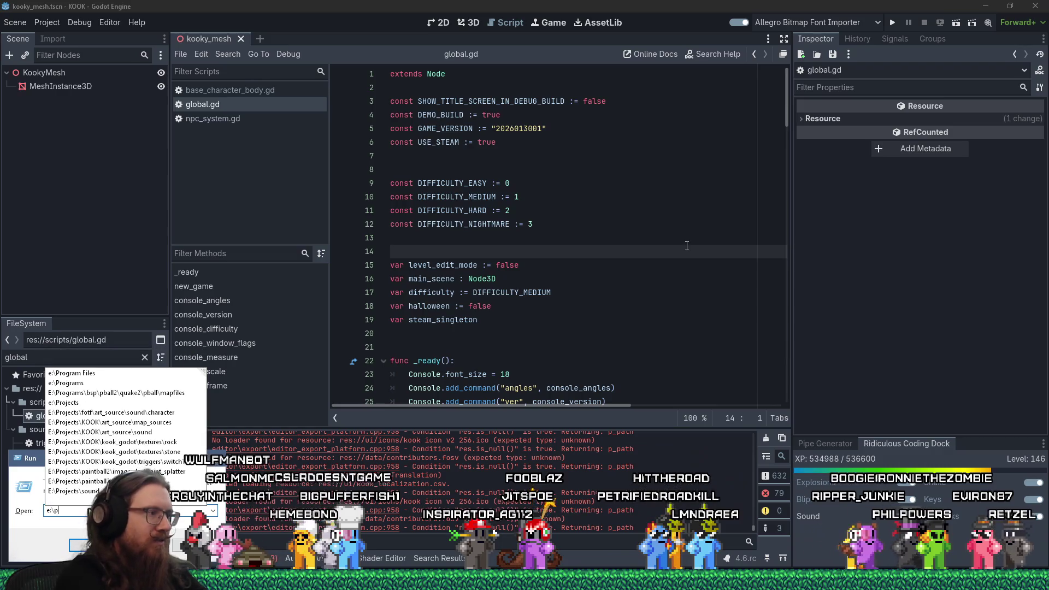
pyautogui.write('rojects\\ko')
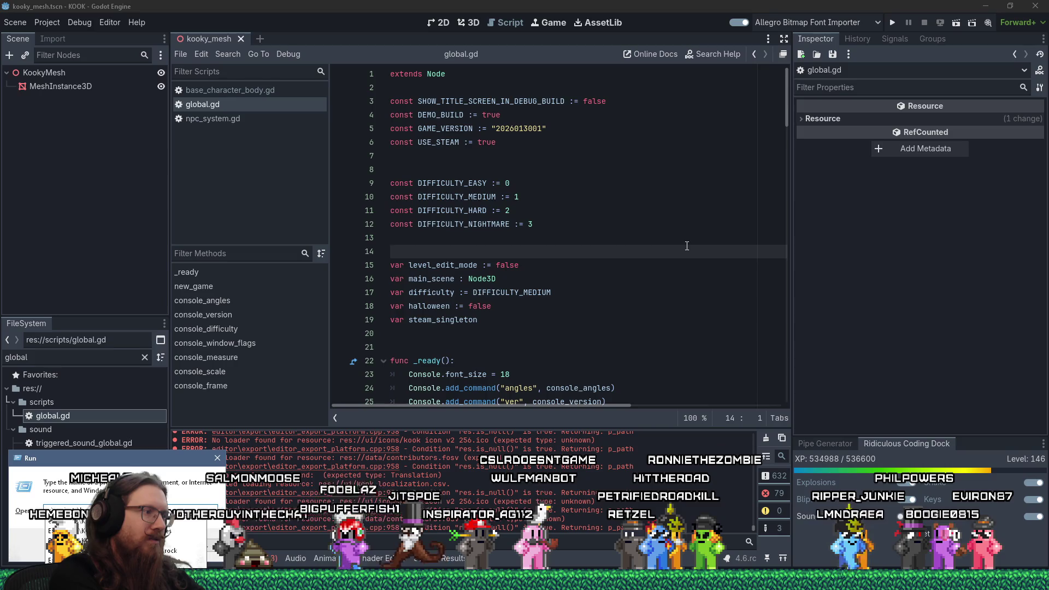
pyautogui.write('ok\\')
pyautogui.press('Escape')
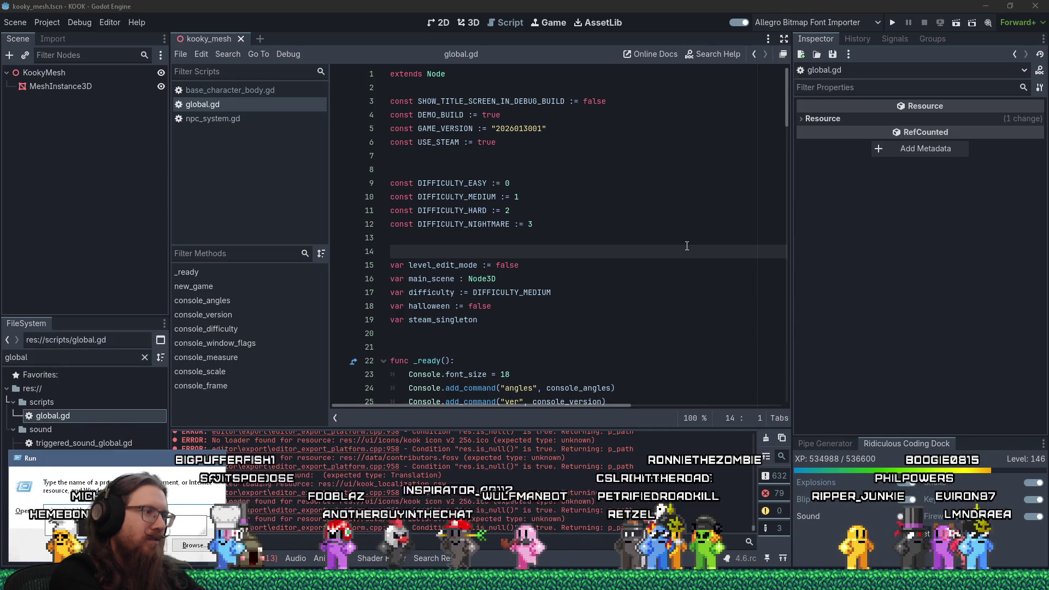
pyautogui.press('Return')
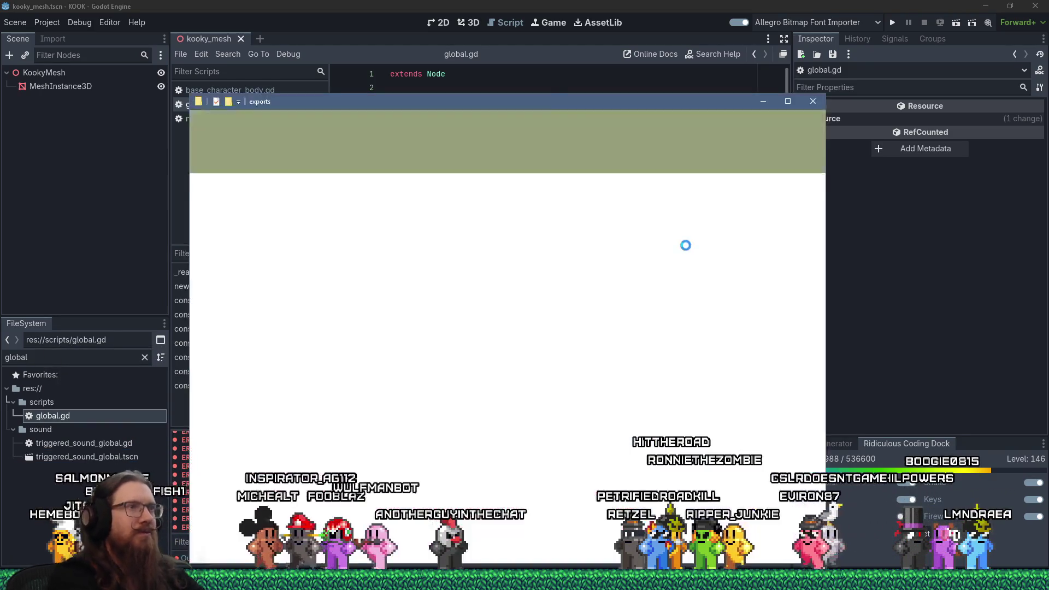
pyautogui.press('Return')
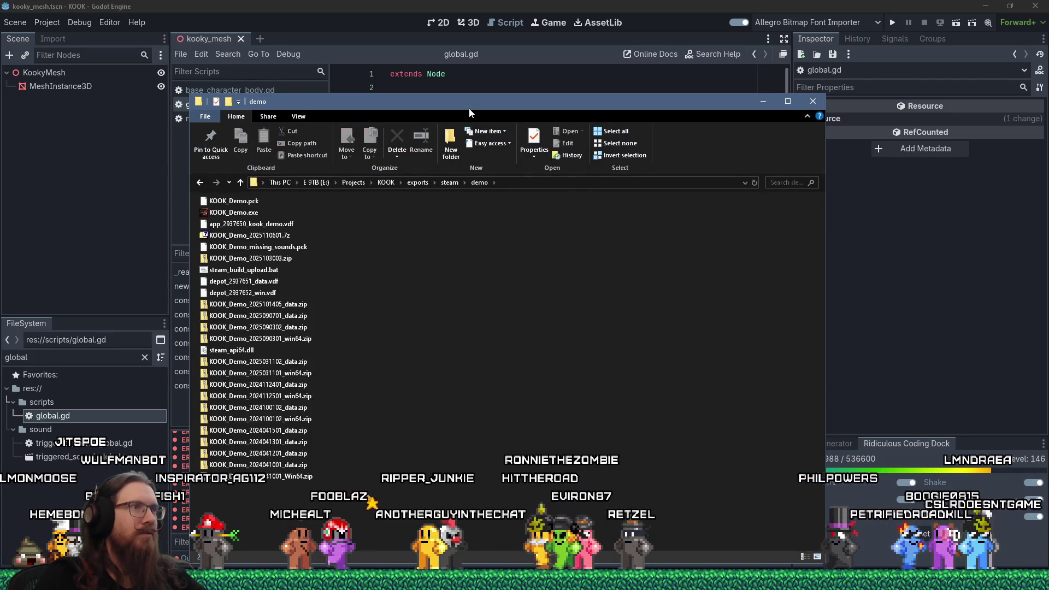
pyautogui.press('Return')
pyautogui.moveTo(466, 106); pyautogui.dragTo(481, 80)
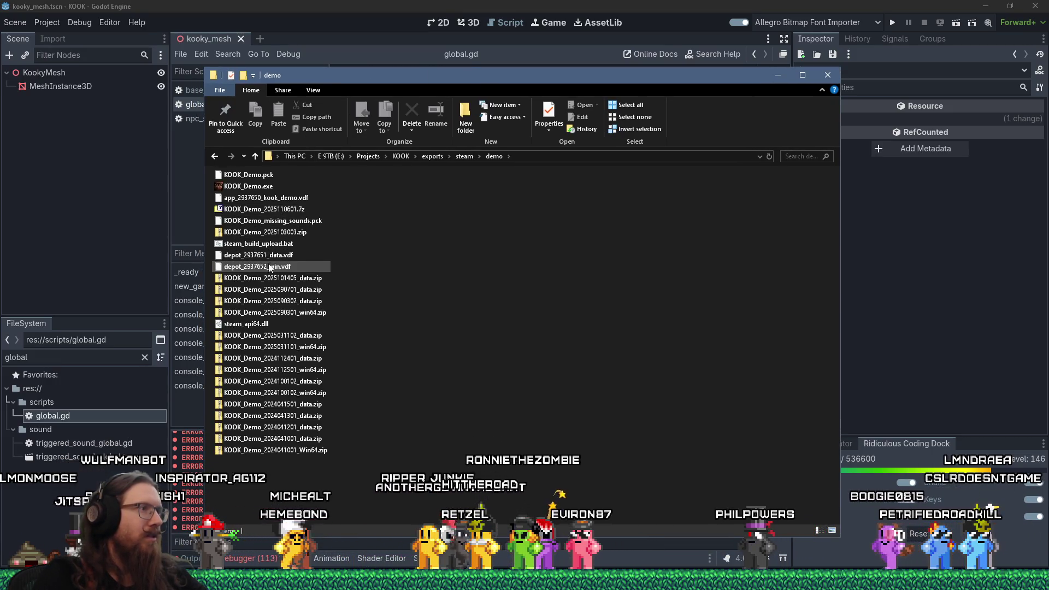
# Step: Edit app_2937650_kook_demo.vdf in Notepad++ so its description reads "Added fog to london3."
pyautogui.rightClick(244, 200)
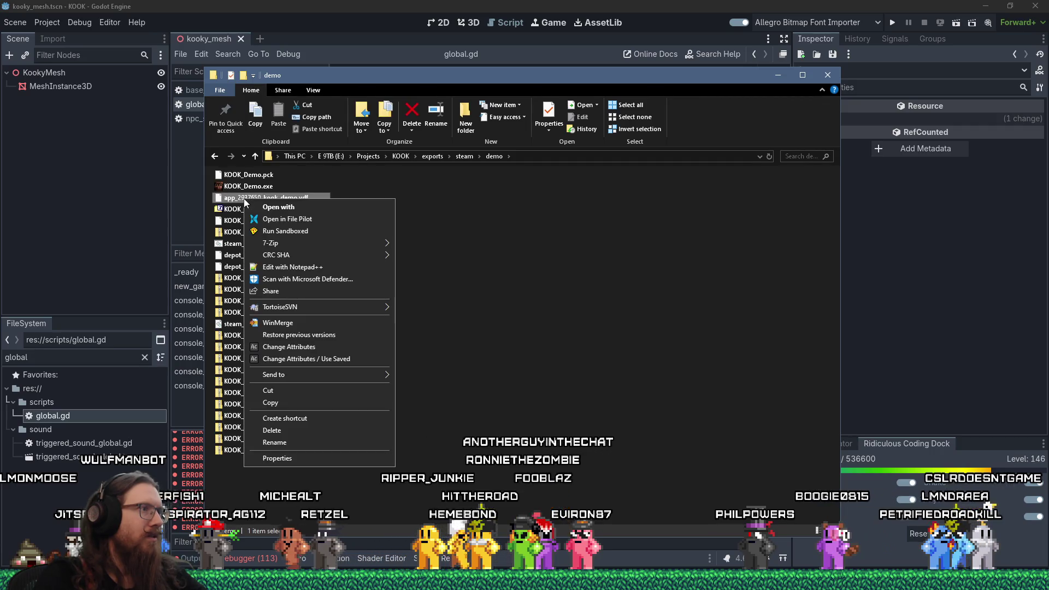
pyautogui.click(271, 266)
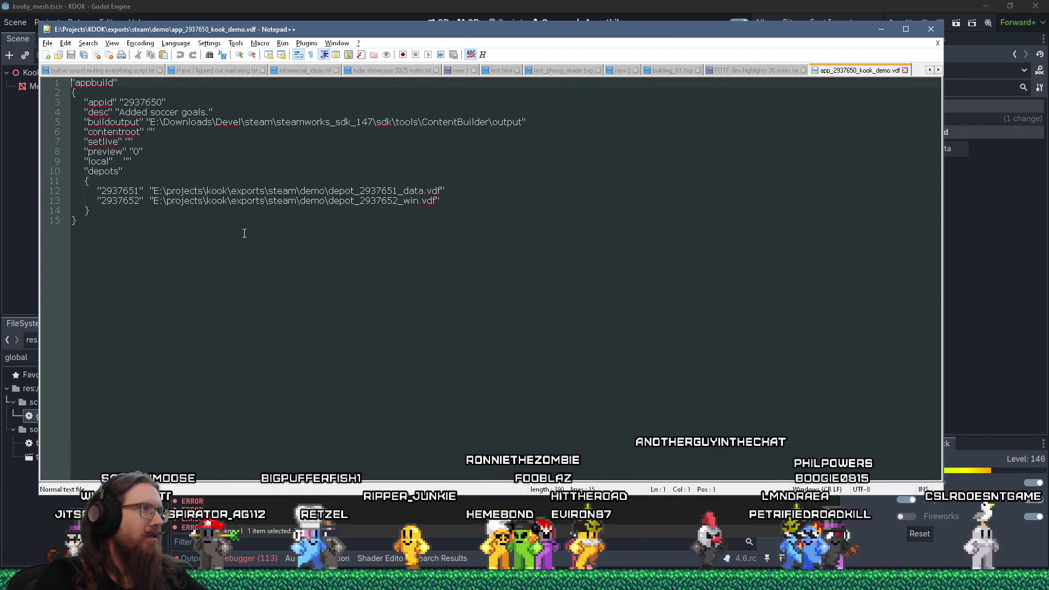
pyautogui.keyDown('shift'); pyautogui.click(205, 112); pyautogui.keyUp('shift')
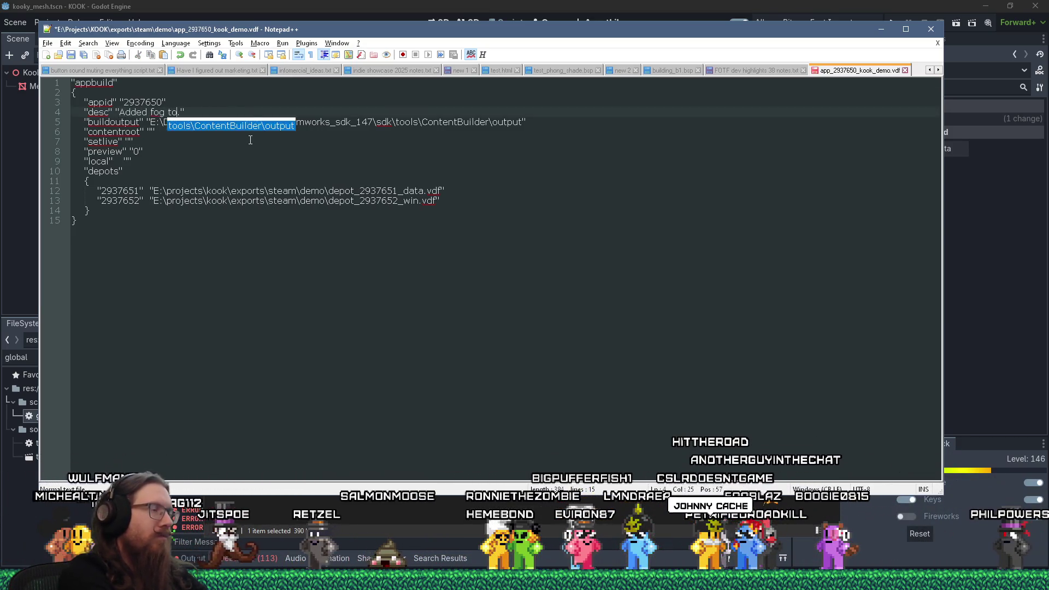
pyautogui.write('london3')
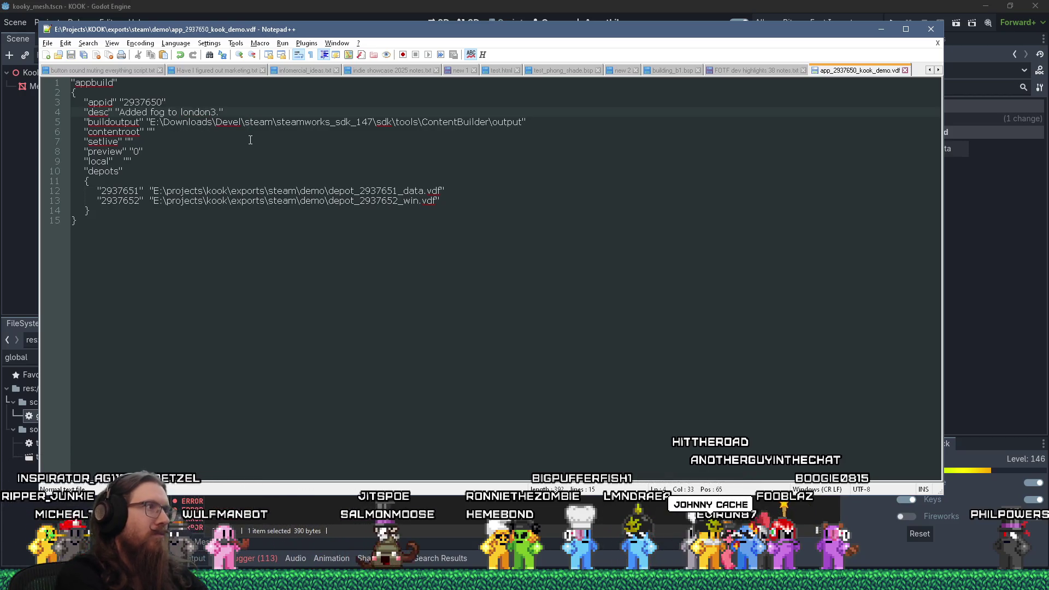
pyautogui.hotkey('alt', 'Tab')
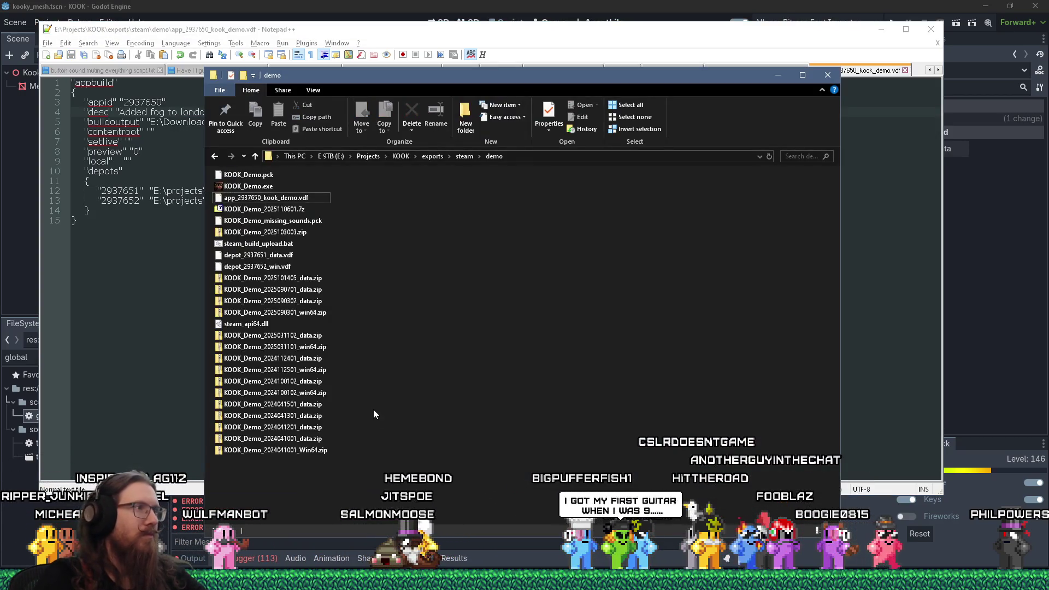
pyautogui.click(559, 158)
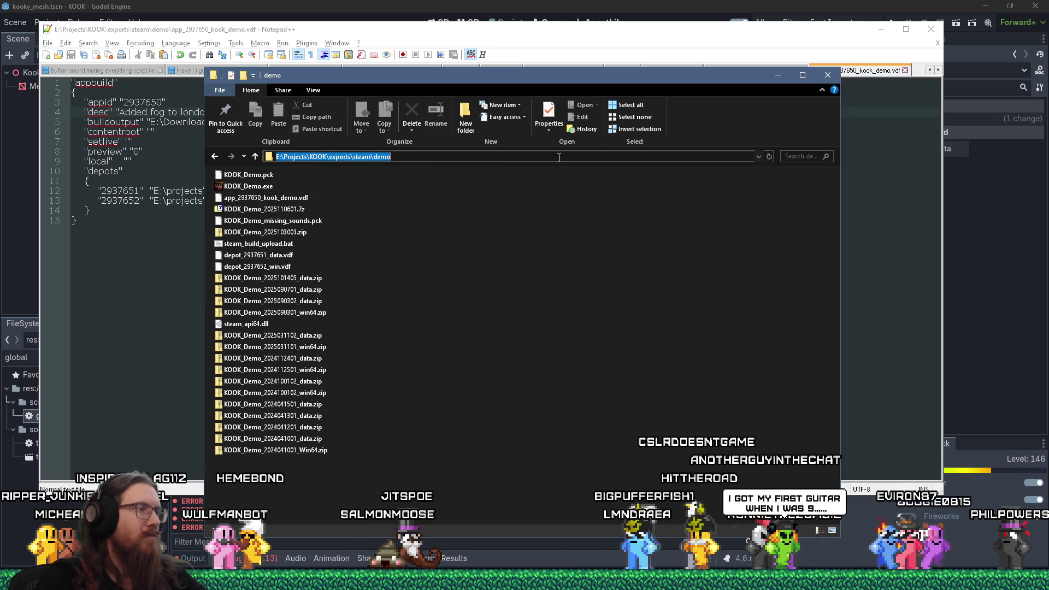
# Step: Start a Command Prompt in the demo folder with cmd, then return to the folder window
pyautogui.write('cmd')
pyautogui.press('Return')
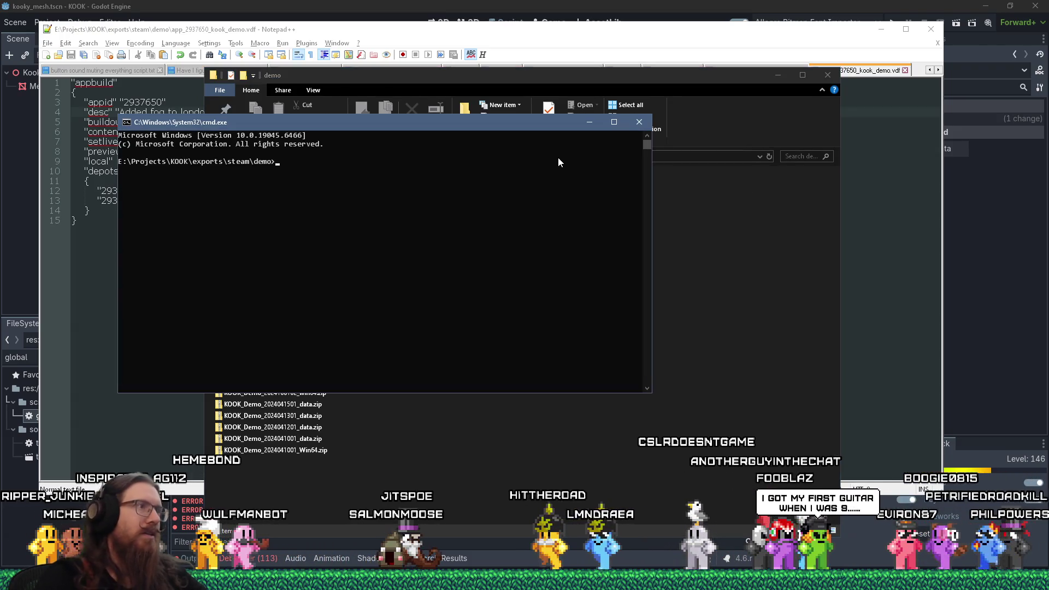
pyautogui.hotkey('alt', 'F4')
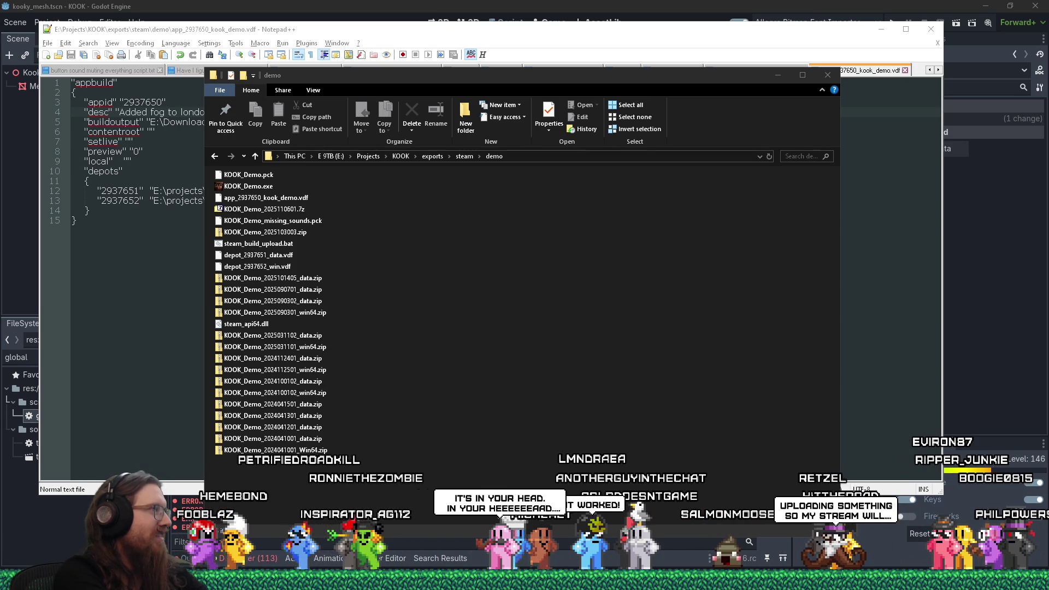
pyautogui.hotkey('alt', 'Tab')
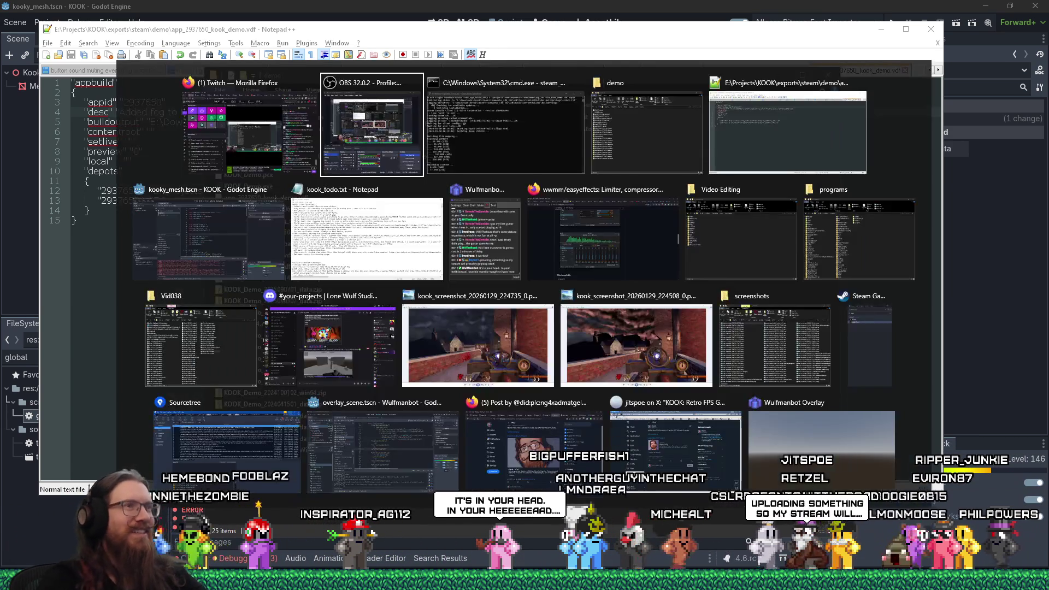
# Step: Switch back to the demo folder, then bring the Steam library to the front
pyautogui.press('Tab')
pyautogui.press('Tab')
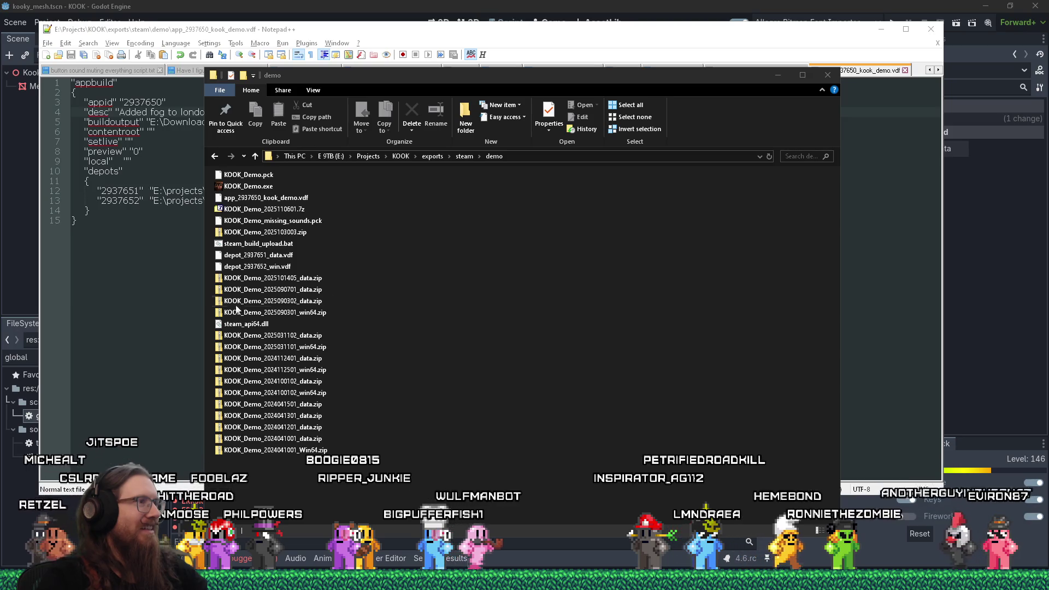
pyautogui.click(852, 581)
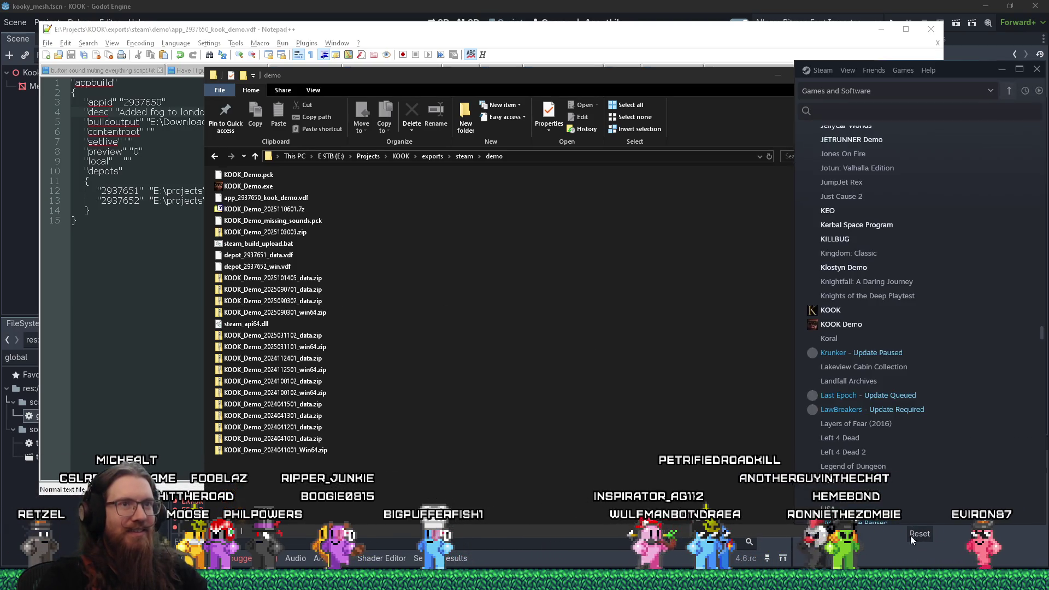
# Step: Permanently delete the KOOK Demo's three installed files from its Steam installed-files folder
pyautogui.rightClick(848, 324)
pyautogui.click(890, 410)
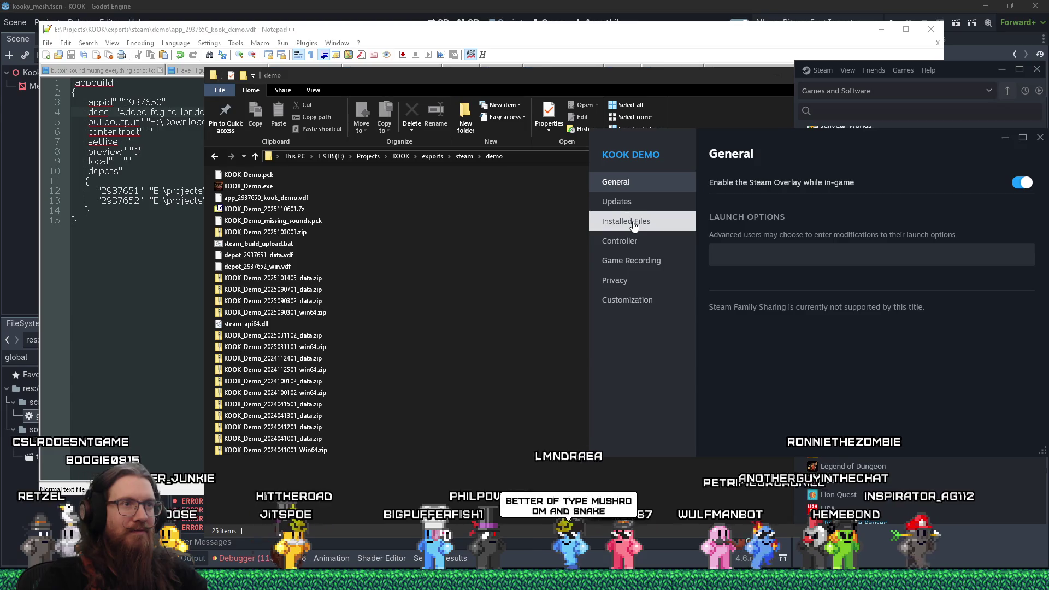
pyautogui.click(634, 226)
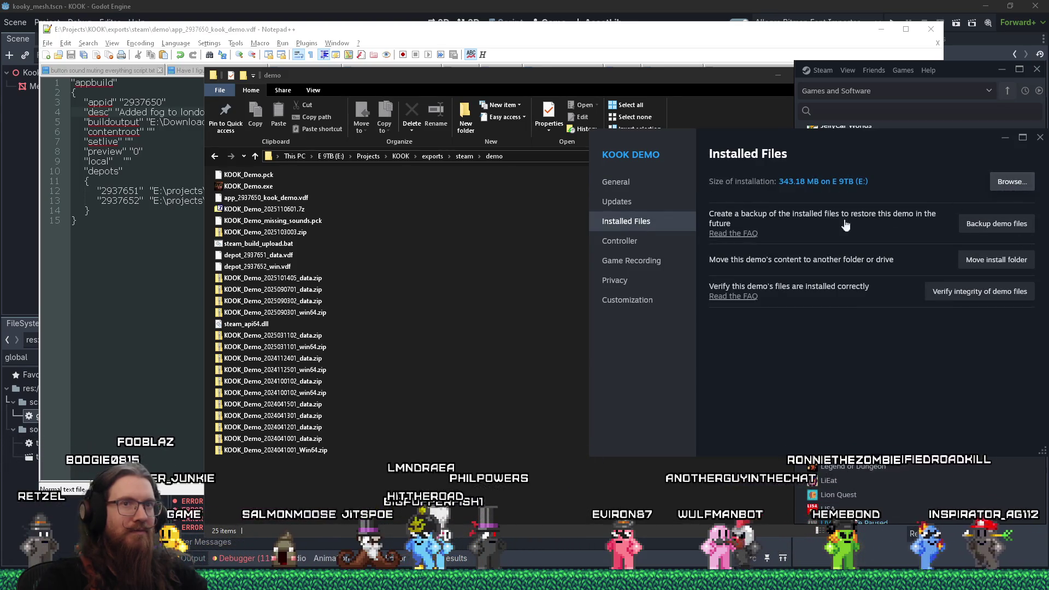
pyautogui.moveTo(444, 267); pyautogui.dragTo(227, 183)
pyautogui.hotkey('shift', 'Delete')
pyautogui.press('Return')
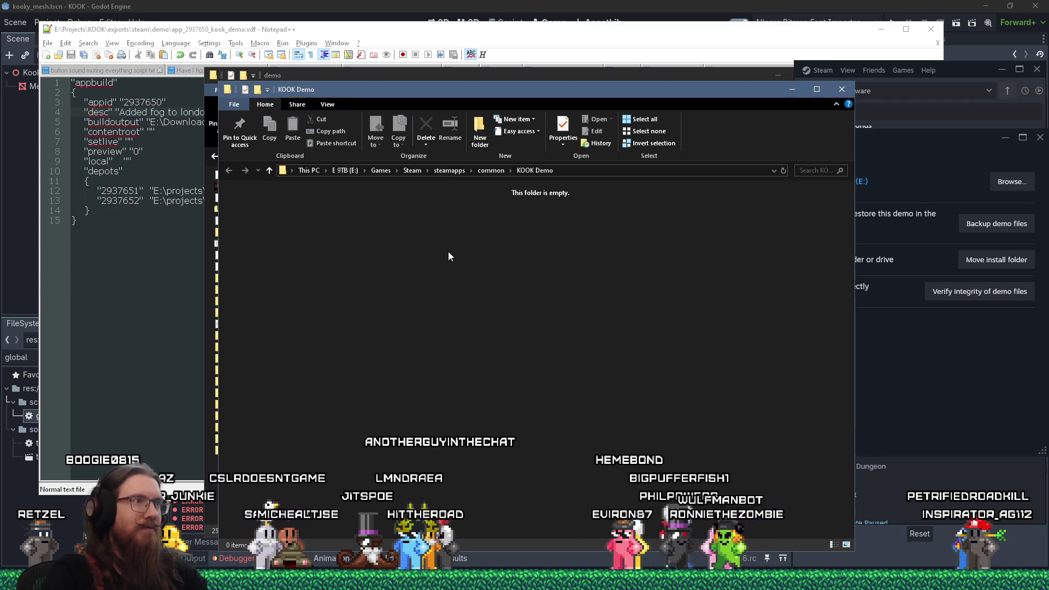
pyautogui.click(1040, 137)
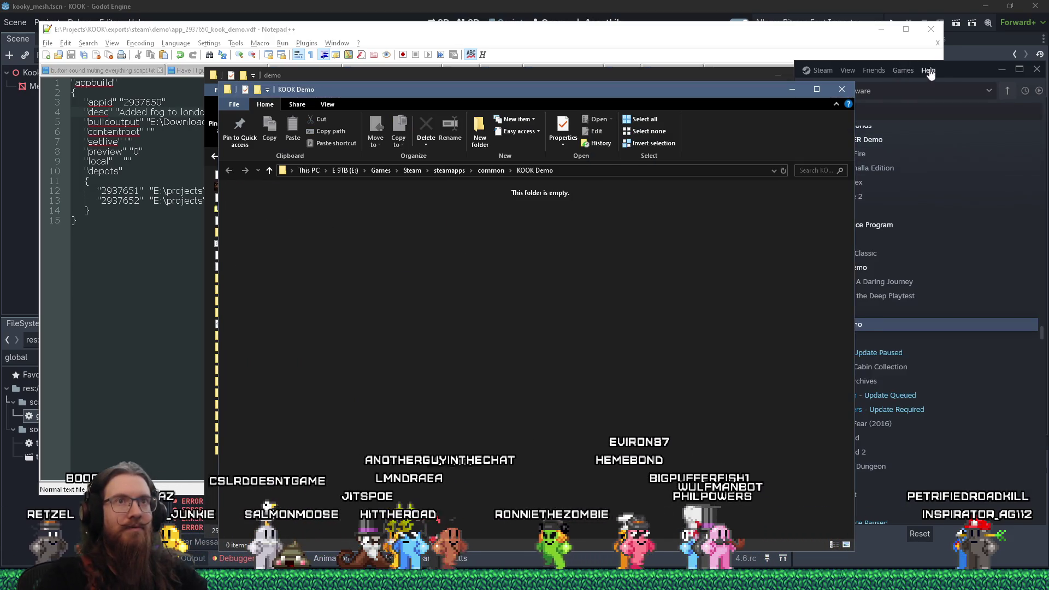
# Step: Verify the integrity of the KOOK Demo files in Steam to reacquire them
pyautogui.rightClick(831, 327)
pyautogui.click(833, 415)
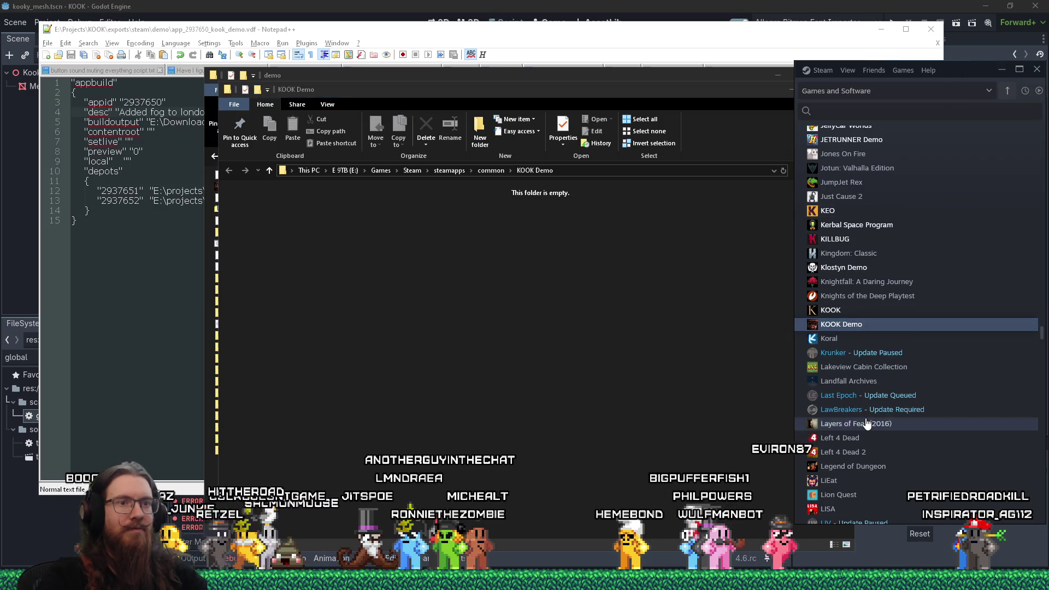
pyautogui.rightClick(849, 326)
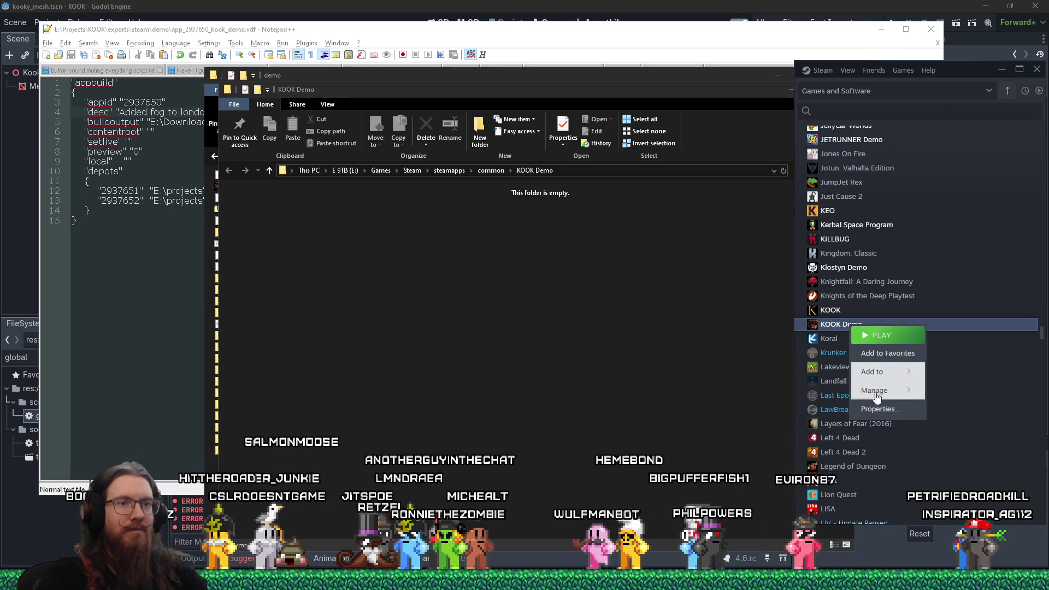
pyautogui.moveTo(896, 390)
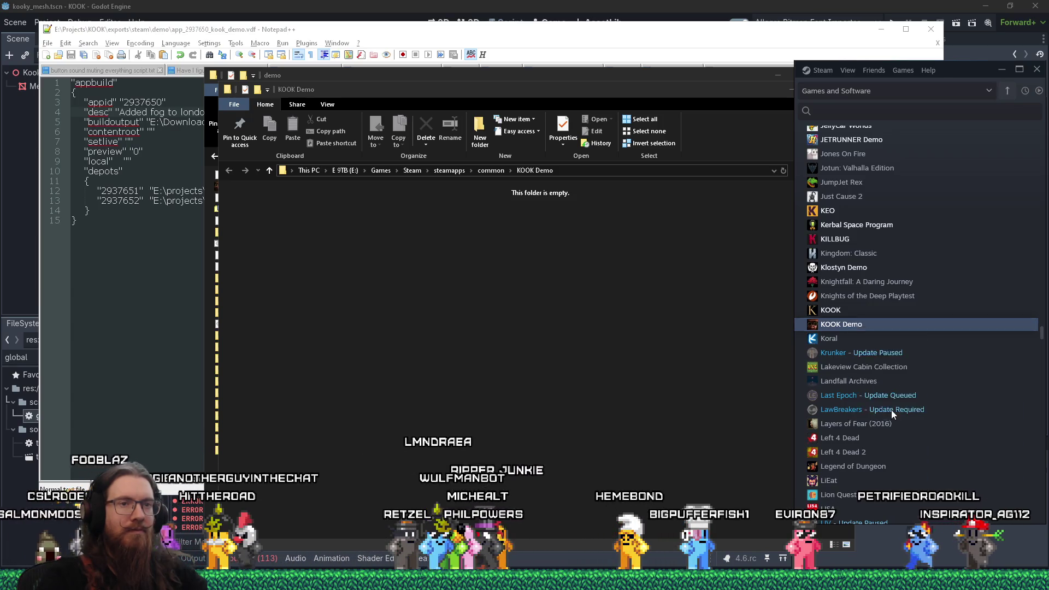
pyautogui.click(891, 409)
pyautogui.click(622, 223)
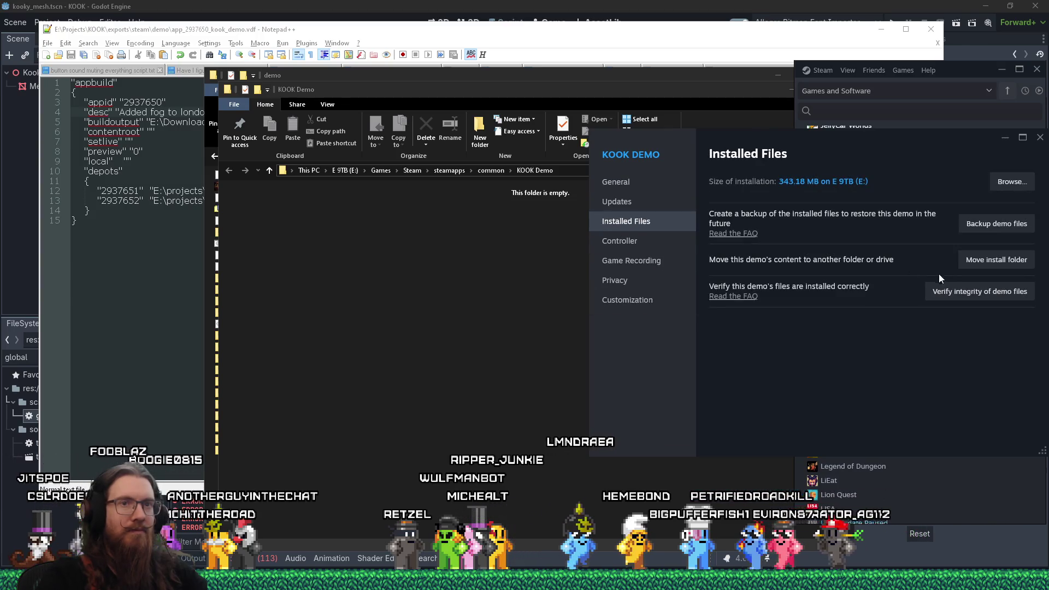
pyautogui.click(978, 291)
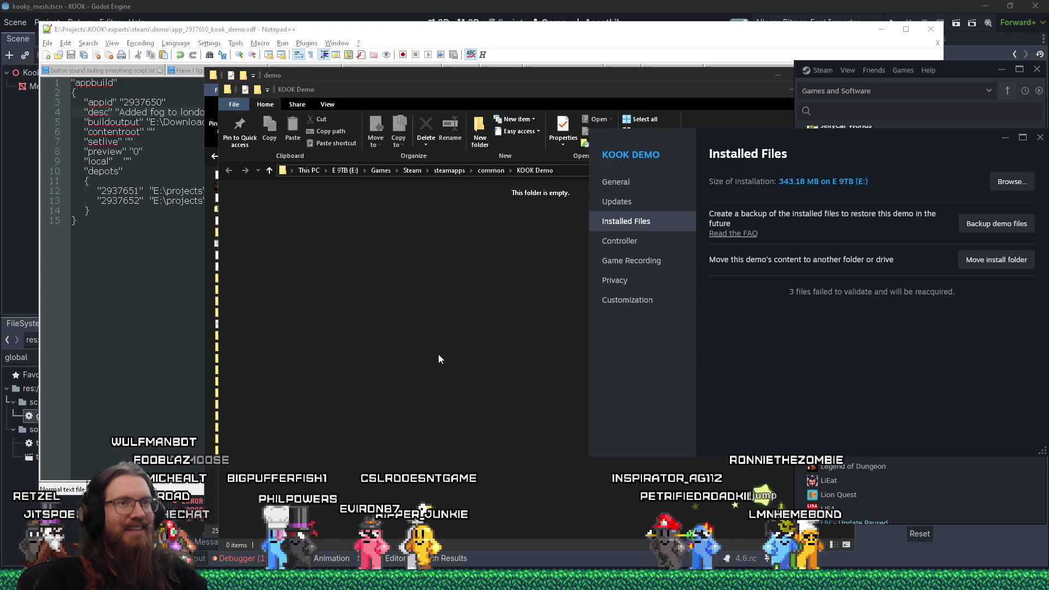
pyautogui.click(1039, 137)
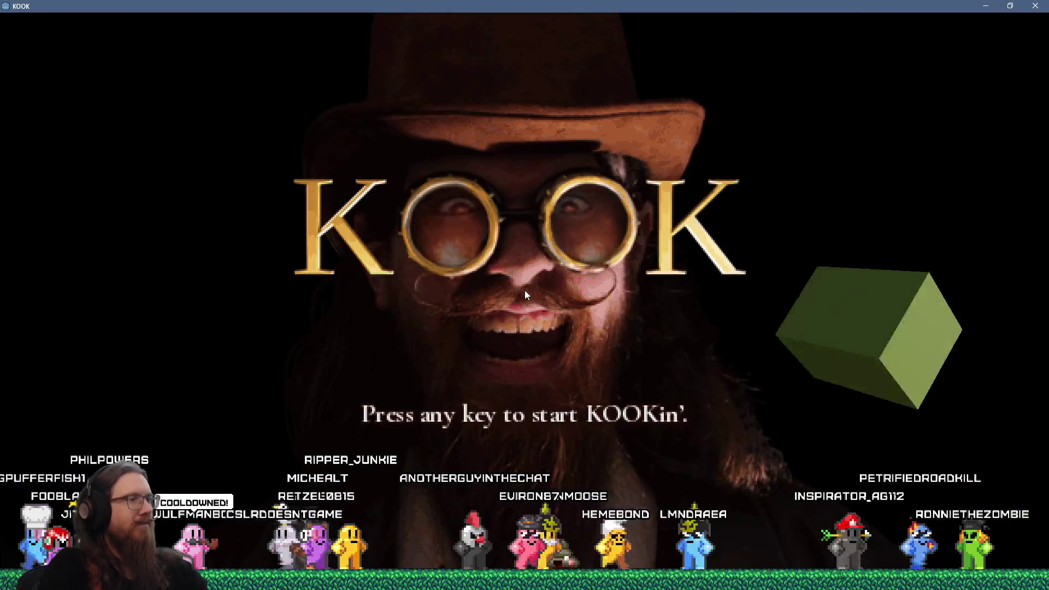
# Step: In KOOK, run the ver command in the development console to check the version
pyautogui.click(524, 290)
pyautogui.press('`')
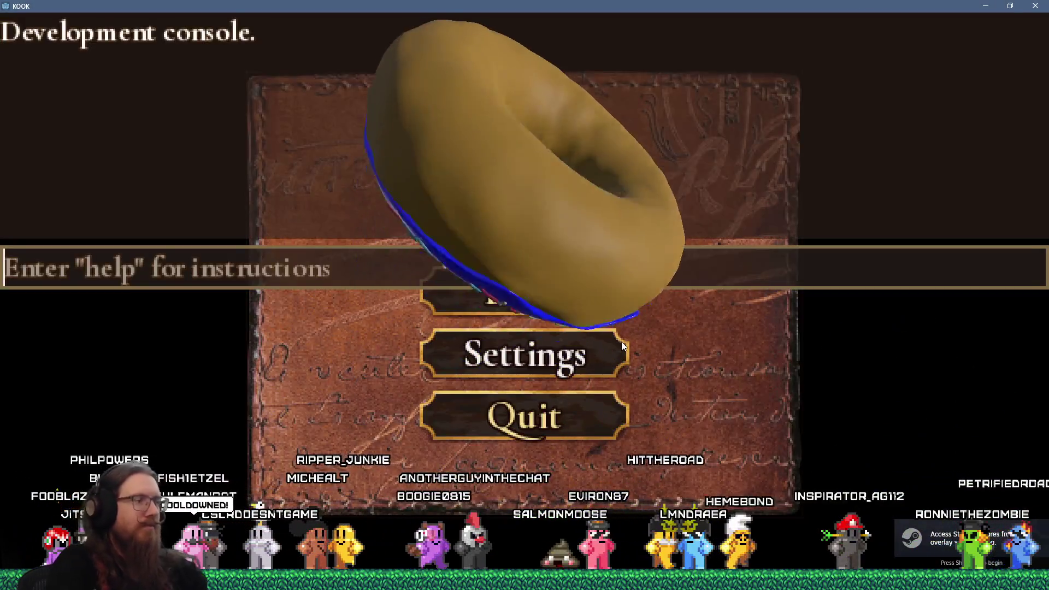
pyautogui.write('ver')
pyautogui.press('Return')
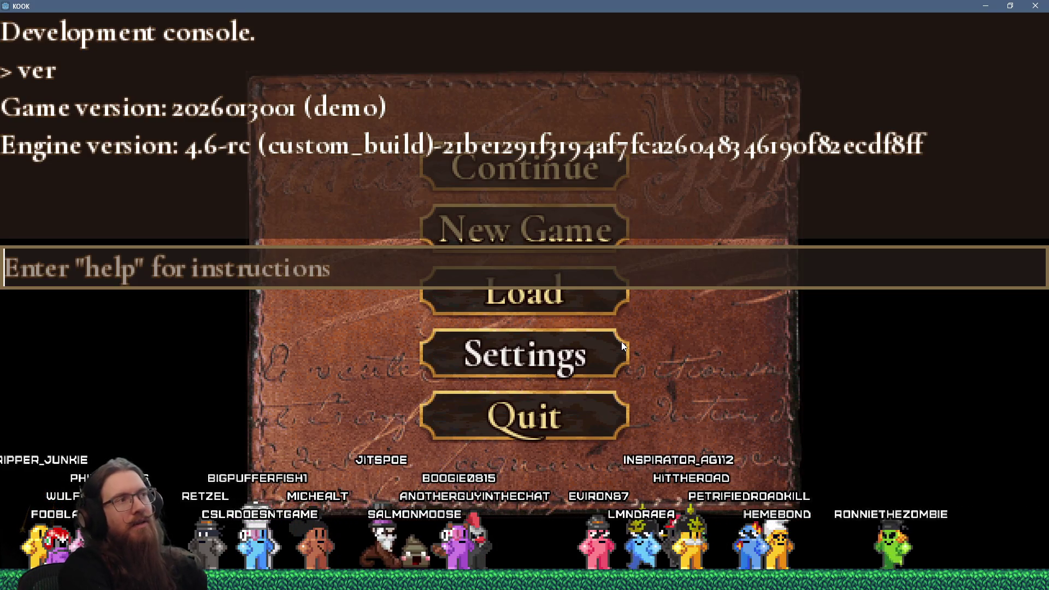
pyautogui.press('`')
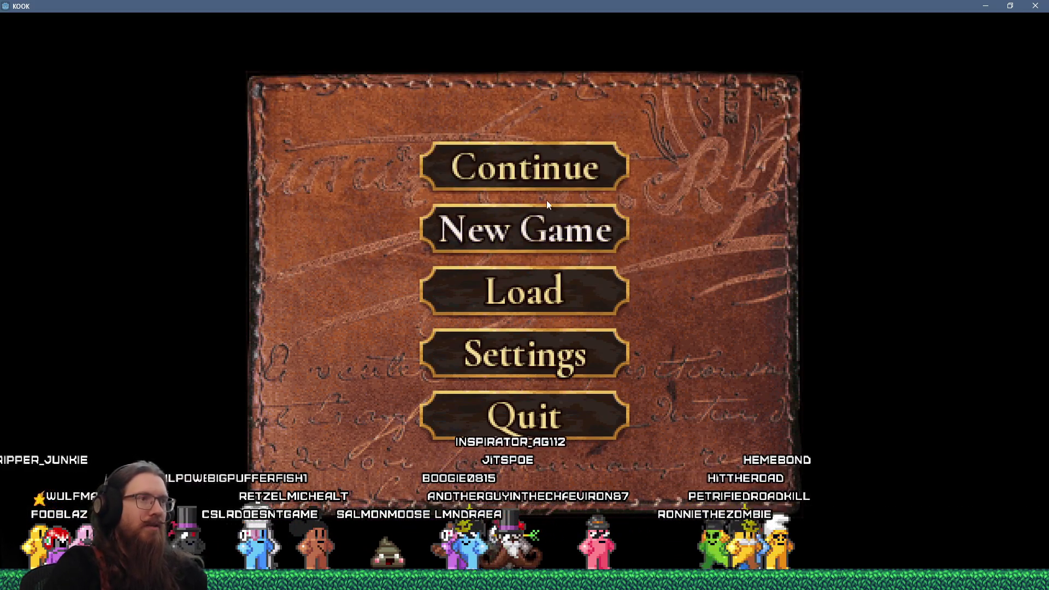
# Step: Continue the saved game, switch to the next crosshair style in UI settings, then leave the game
pyautogui.click(539, 171)
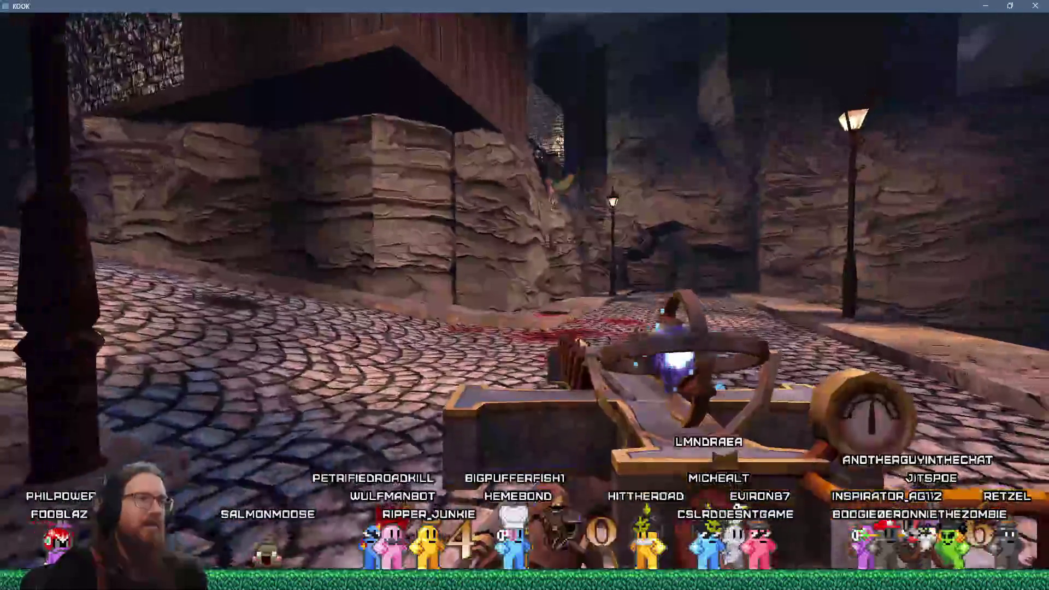
pyautogui.press('Escape')
pyautogui.click(563, 361)
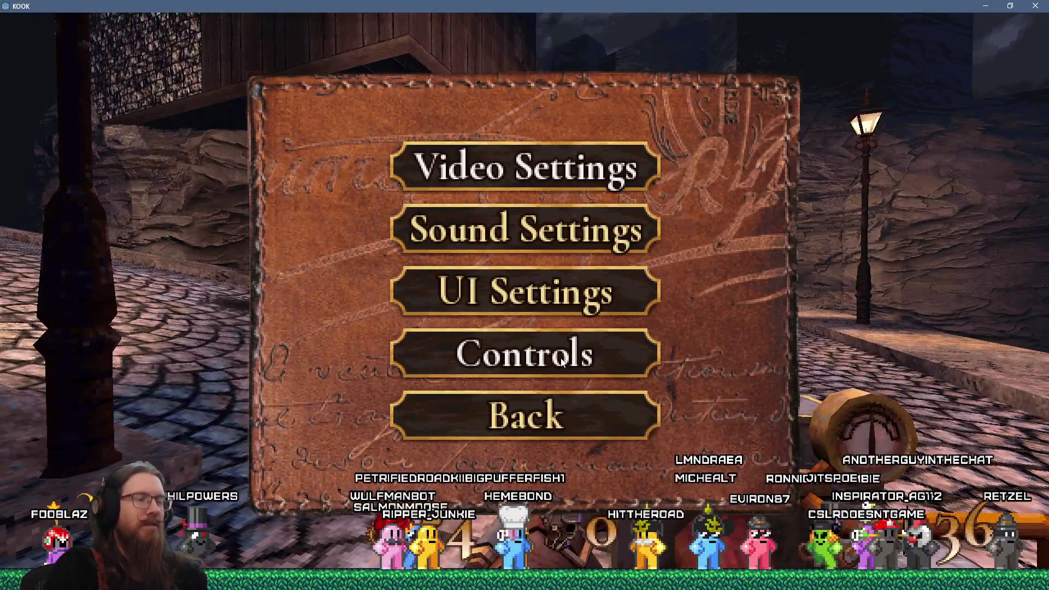
pyautogui.click(555, 314)
pyautogui.click(616, 245)
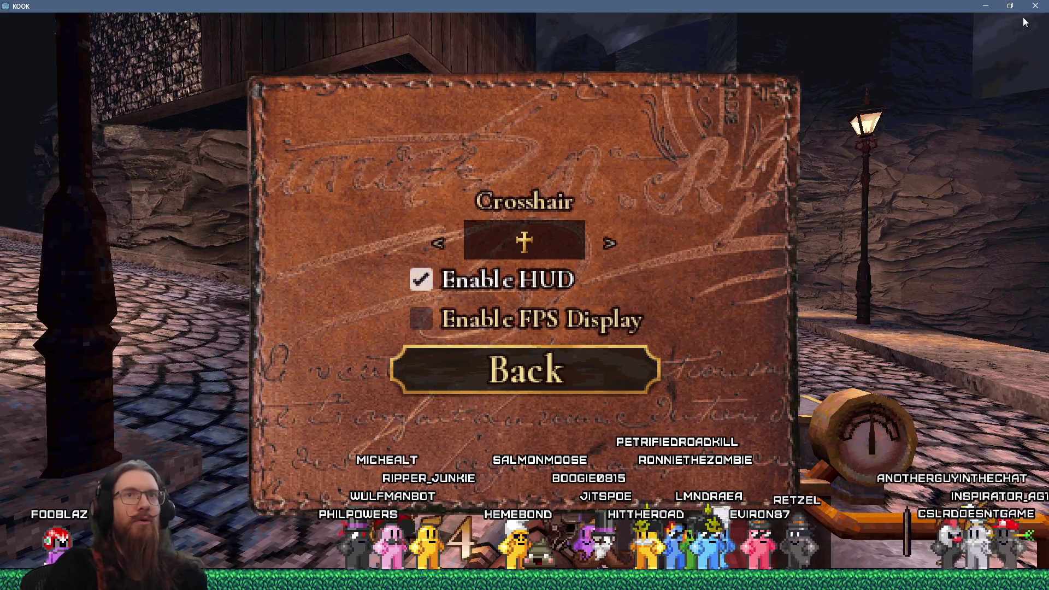
pyautogui.hotkey('alt', 'Tab')
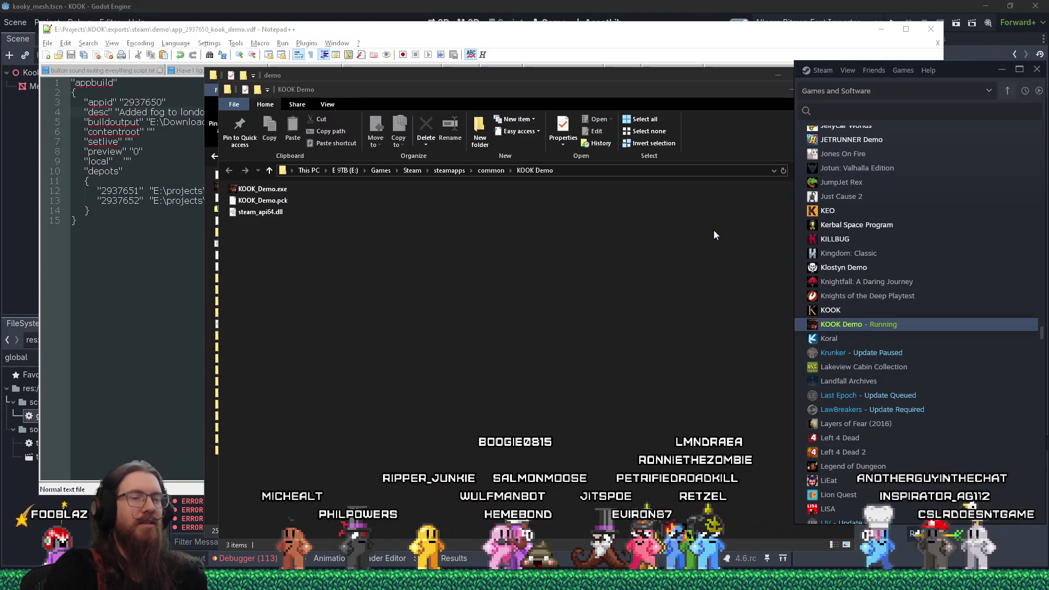
pyautogui.click(603, 4)
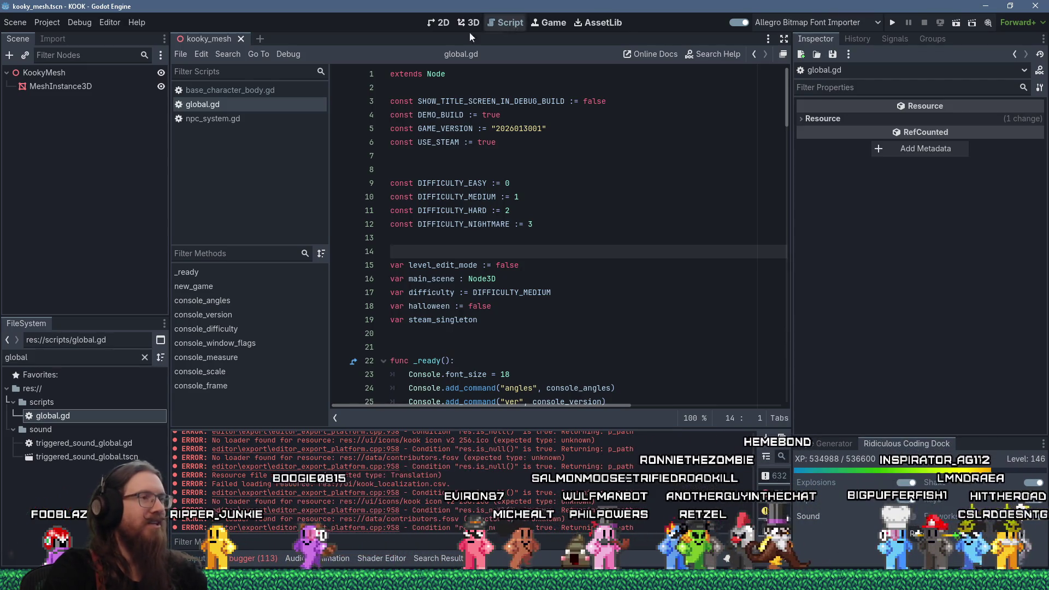
pyautogui.click(54, 21)
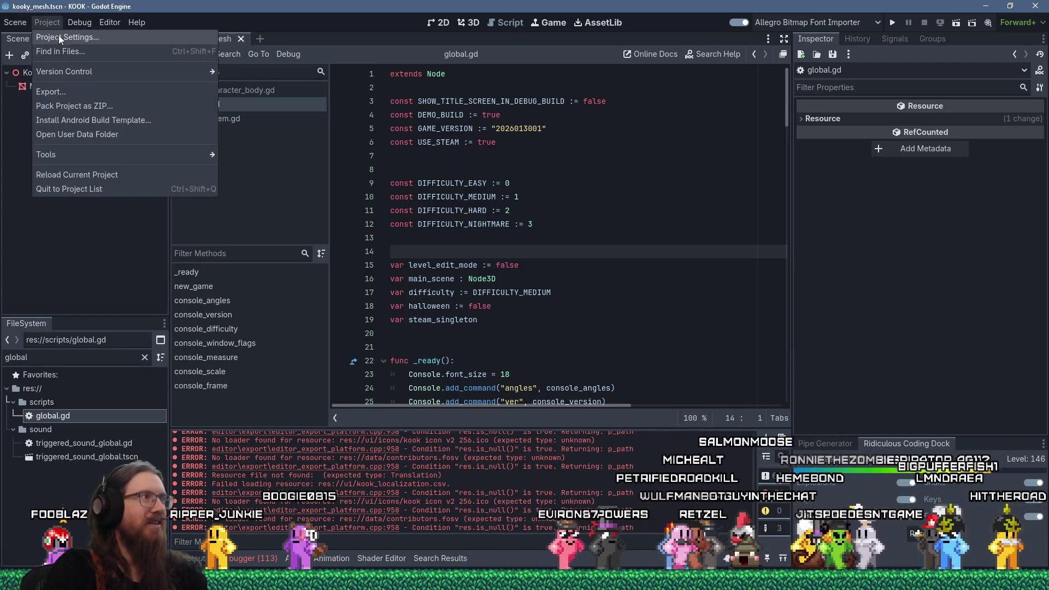
pyautogui.click(59, 37)
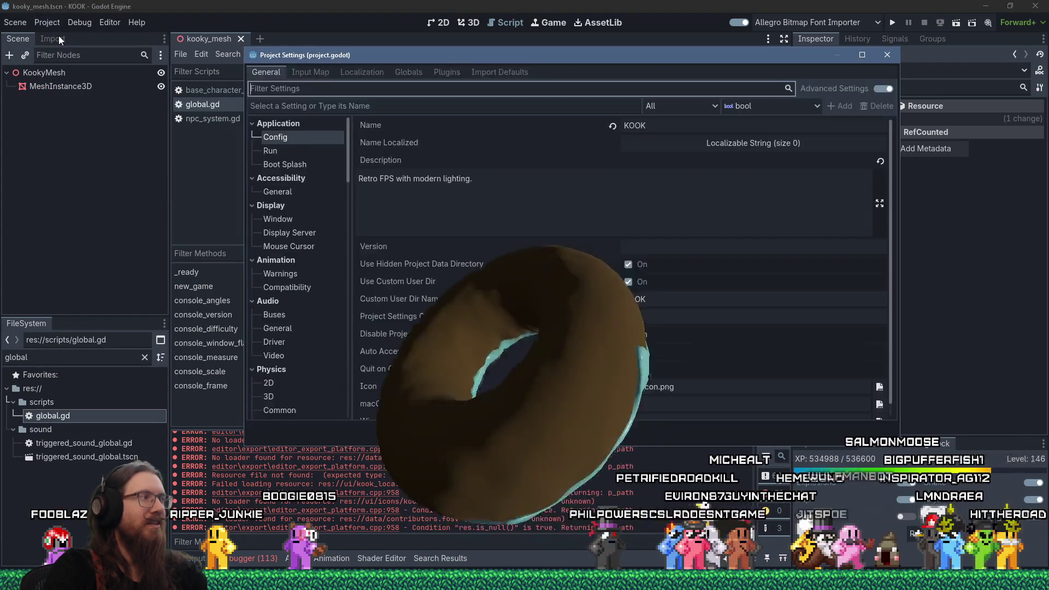
pyautogui.press('Escape')
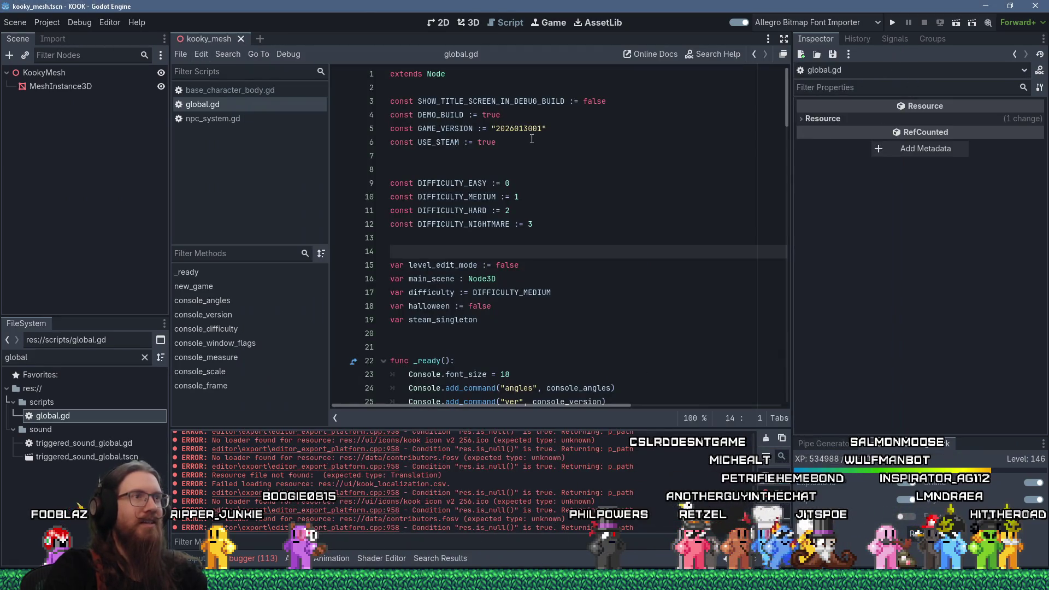
pyautogui.click(543, 129)
pyautogui.press('BackSpace')
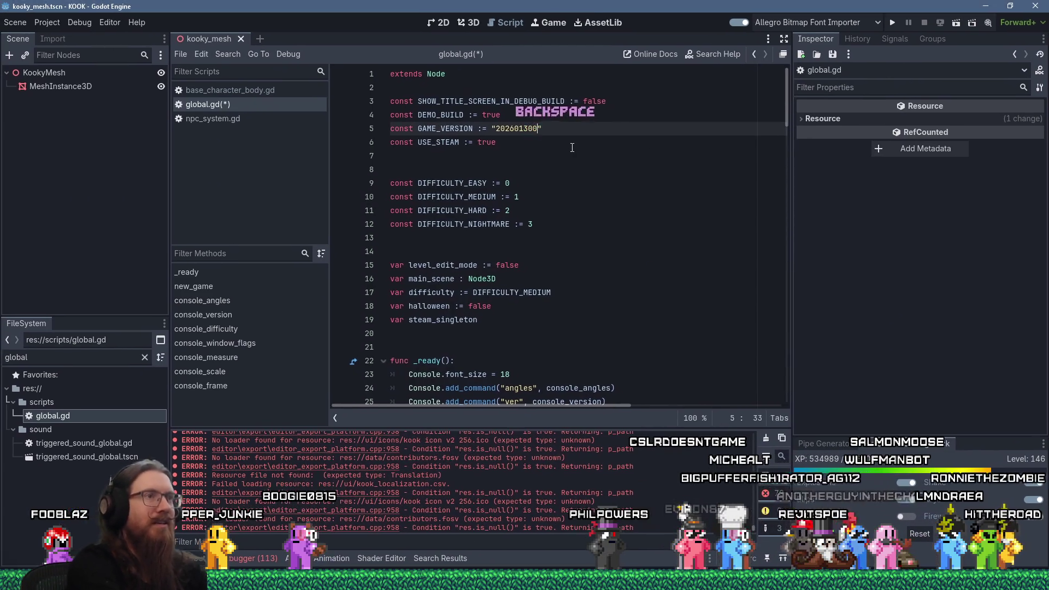
pyautogui.write('2')
pyautogui.hotkey('ctrl', 's')
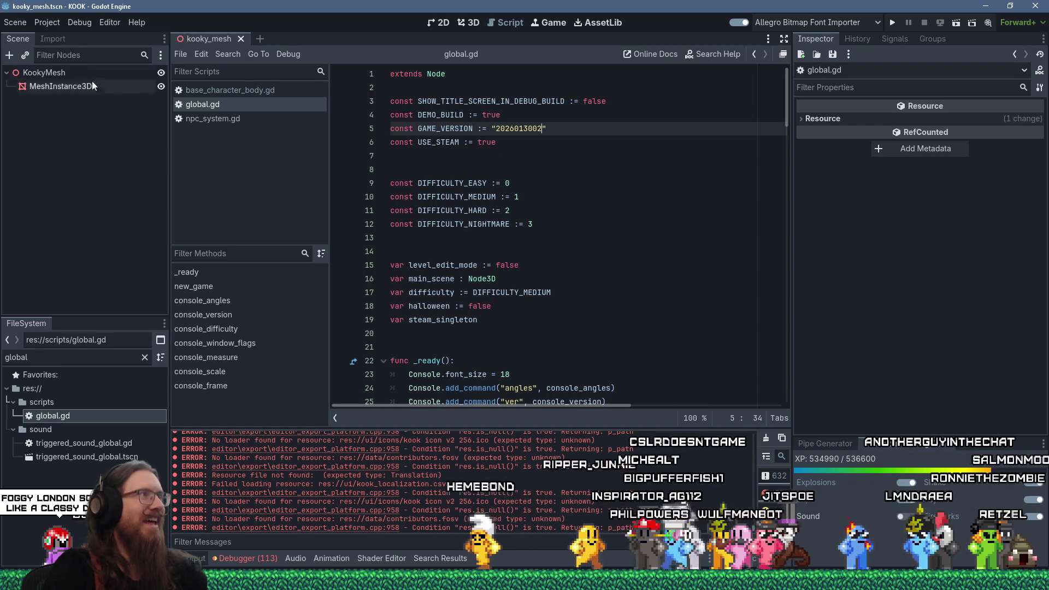
pyautogui.click(48, 28)
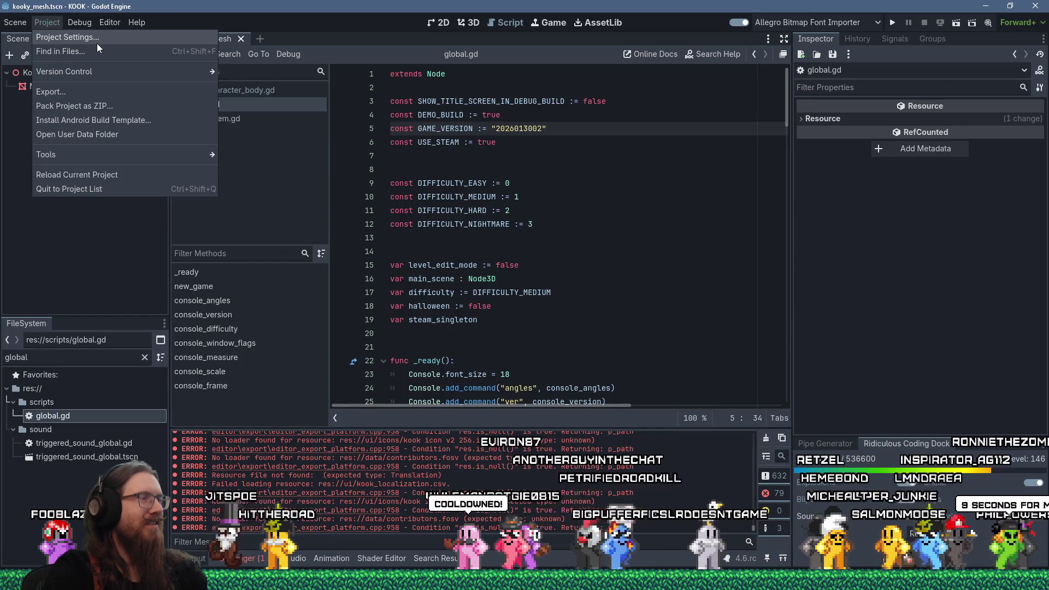
# Step: Show the Windows Desktop DEMO preset's exported resources in the Export dialog
pyautogui.click(71, 90)
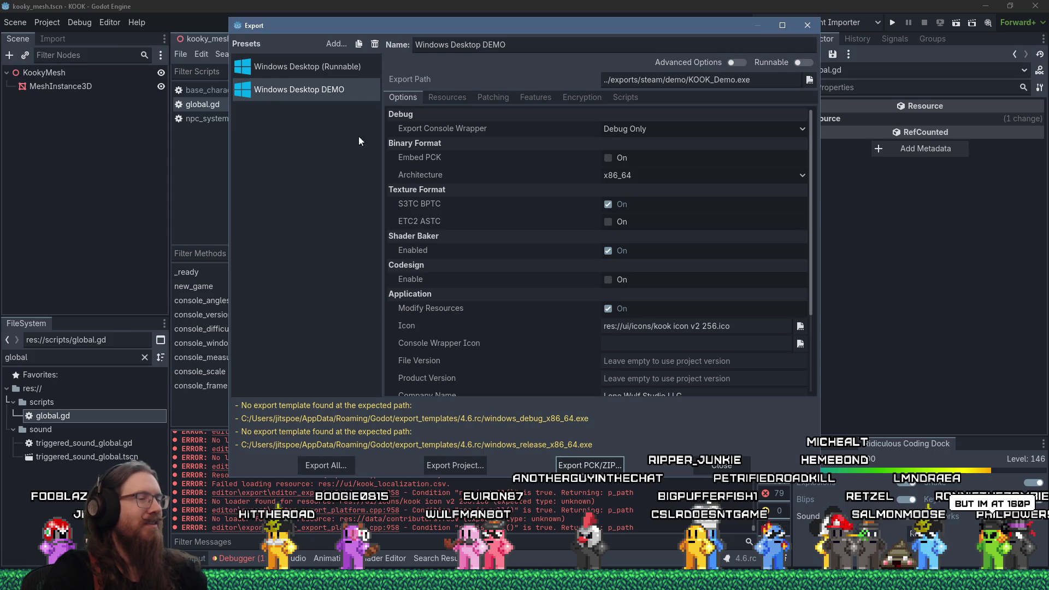
pyautogui.scroll(-4, 688, 278)
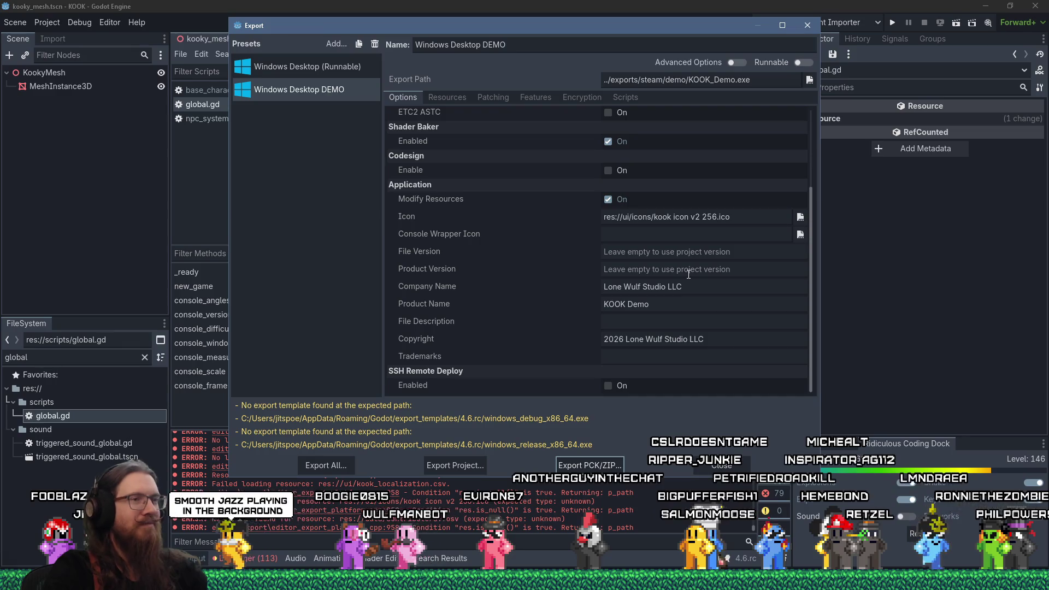
pyautogui.scroll(4, 688, 277)
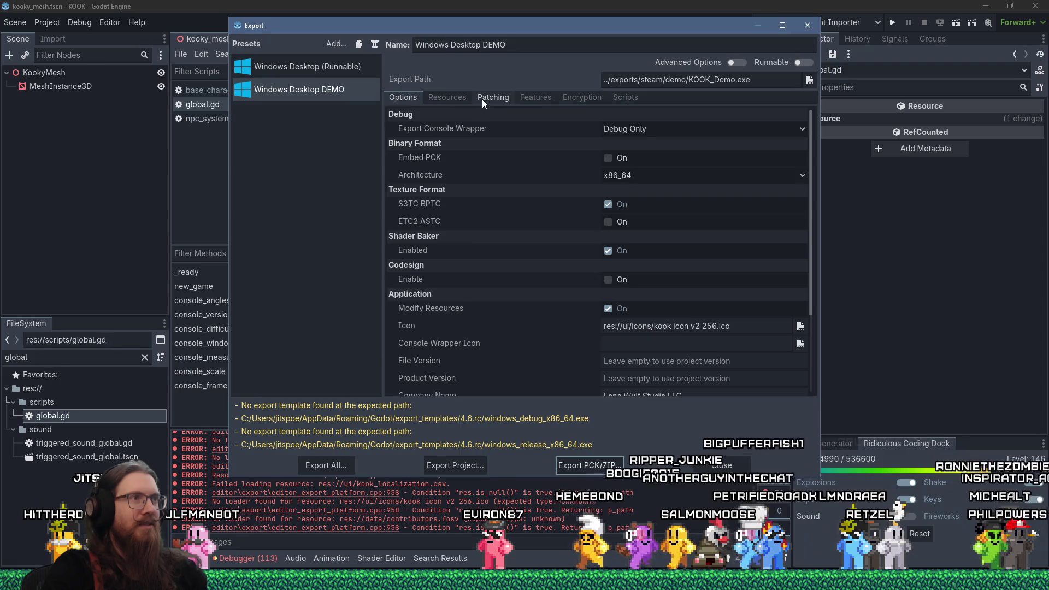
pyautogui.click(441, 98)
pyautogui.scroll(-2, 549, 235)
pyautogui.scroll(5, 550, 234)
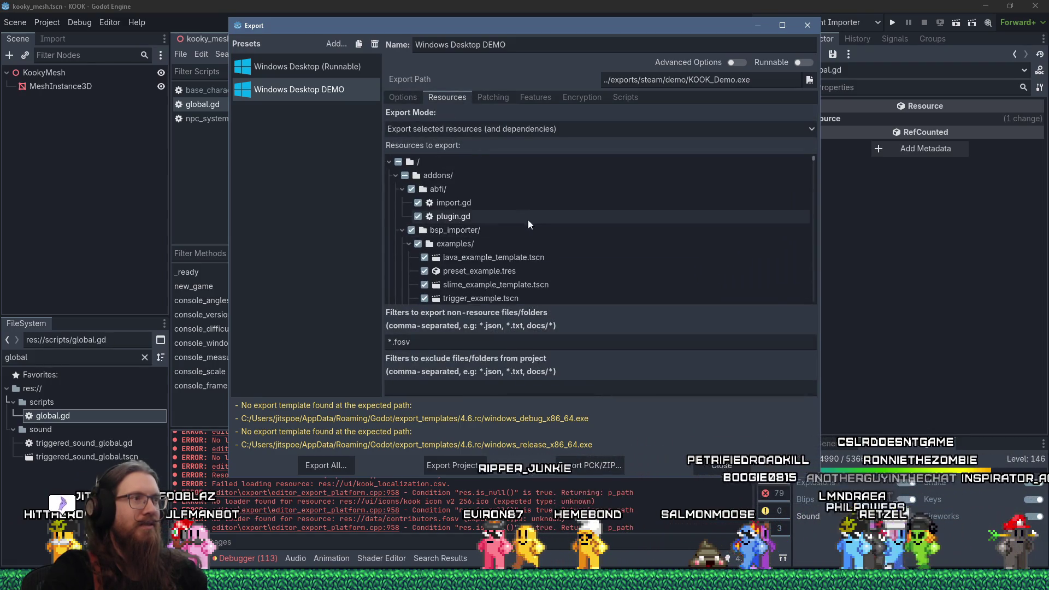
pyautogui.click(388, 161)
pyautogui.click(388, 162)
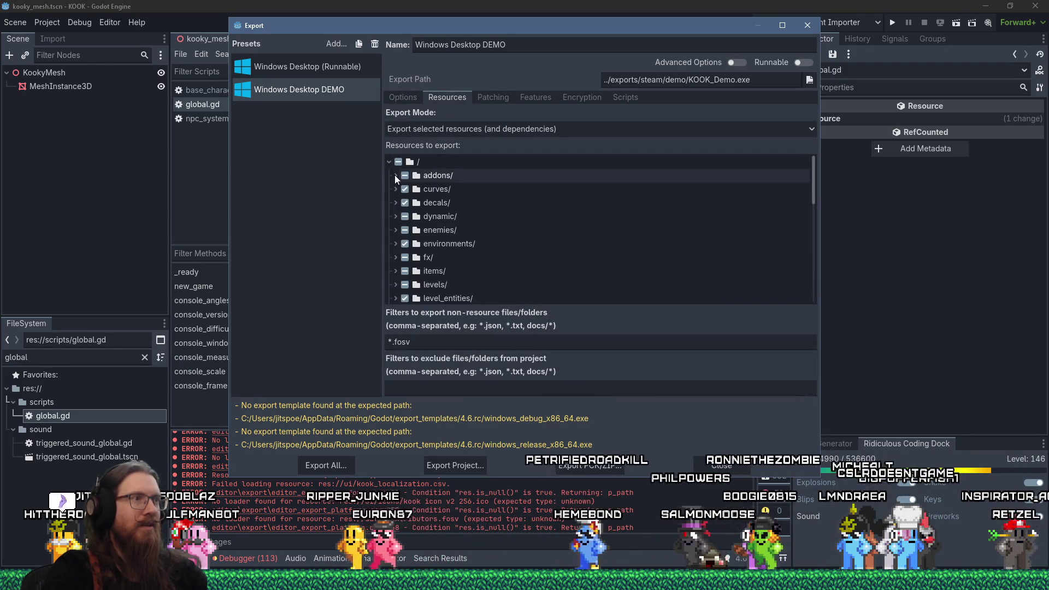
pyautogui.scroll(-2, 394, 246)
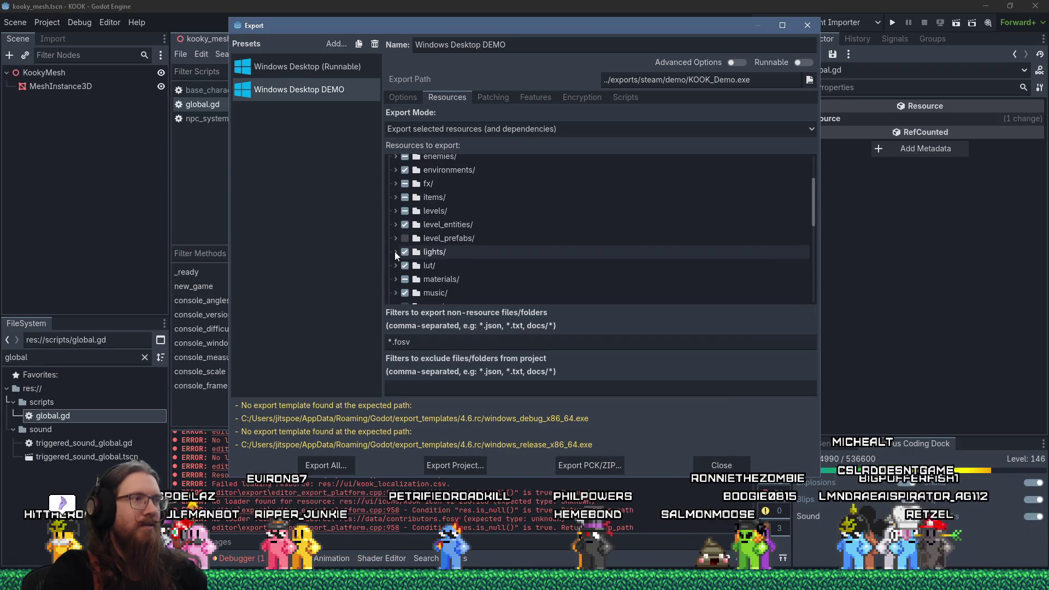
pyautogui.scroll(-5, 394, 260)
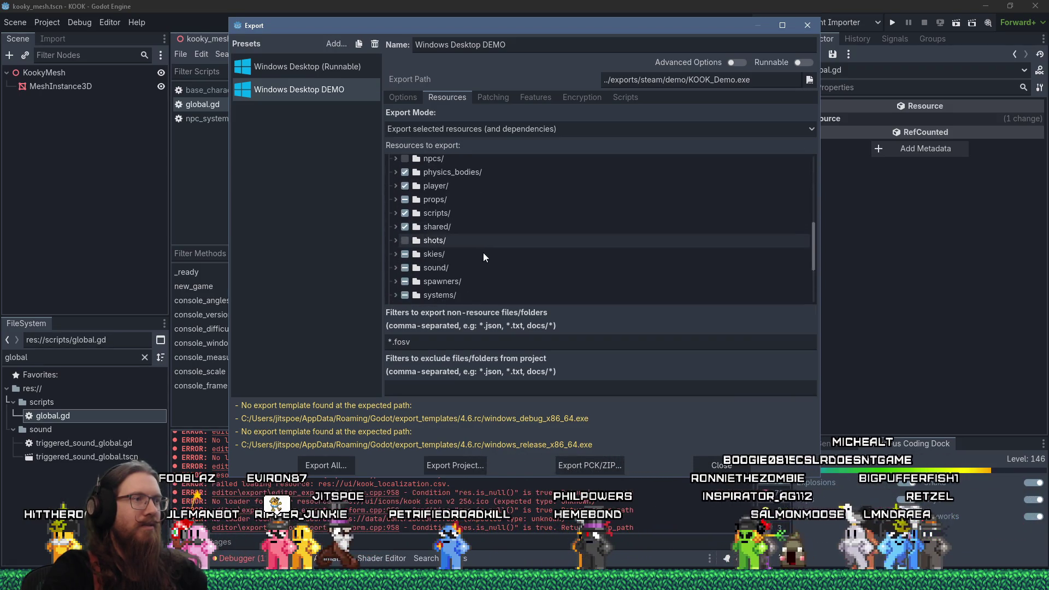
pyautogui.scroll(-8, 483, 252)
# Step: Include crosshair1b.png and crosshair3.png from ui/crosshairs/ in the export
pyautogui.click(395, 241)
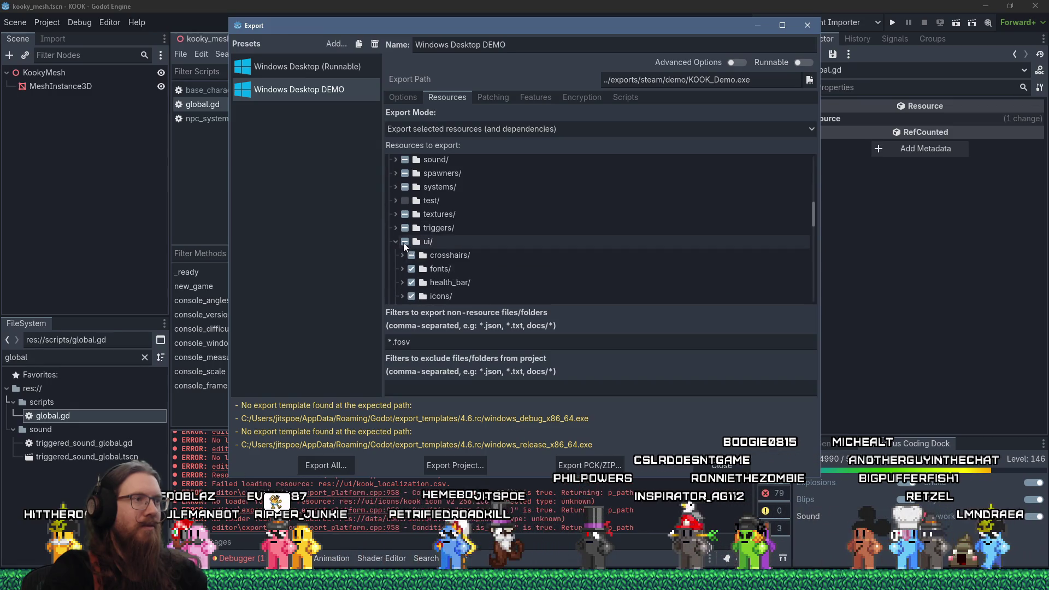
pyautogui.click(402, 255)
pyautogui.scroll(-3, 405, 256)
pyautogui.click(417, 228)
pyautogui.click(419, 254)
pyautogui.scroll(-4, 491, 243)
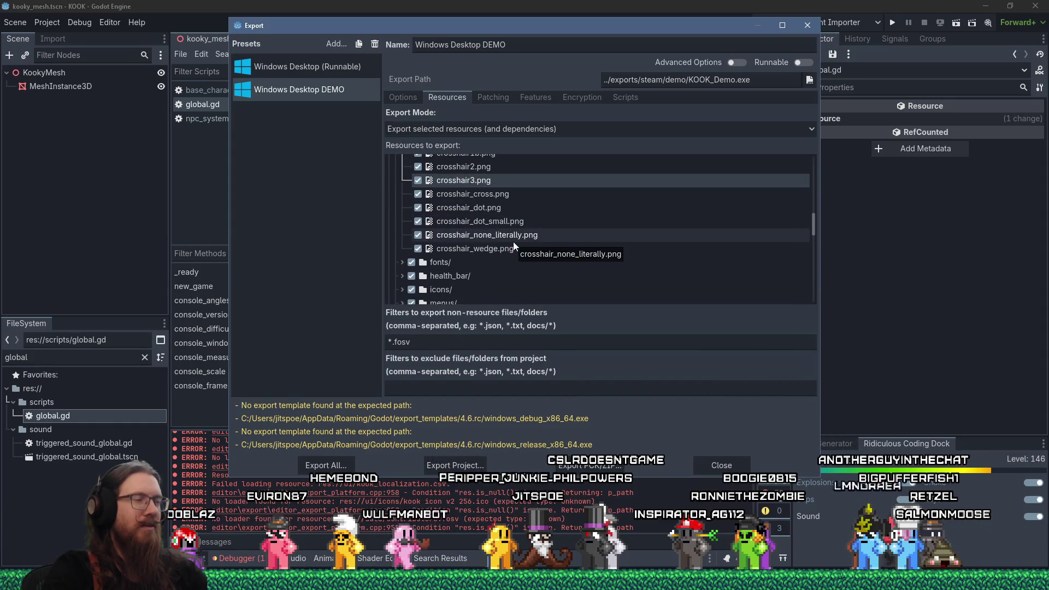
pyautogui.scroll(-4, 513, 246)
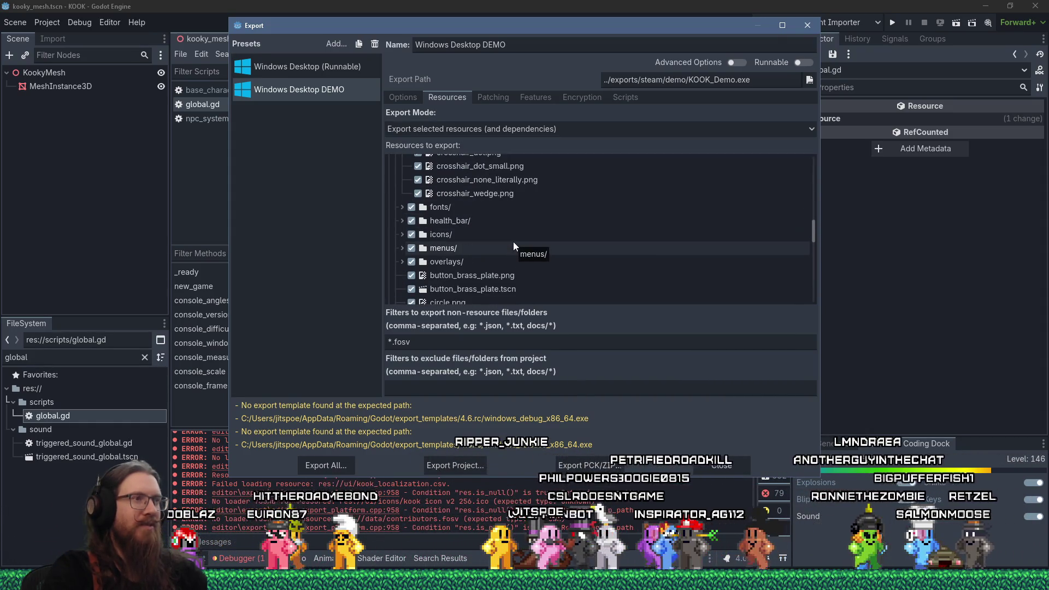
pyautogui.scroll(-5, 514, 244)
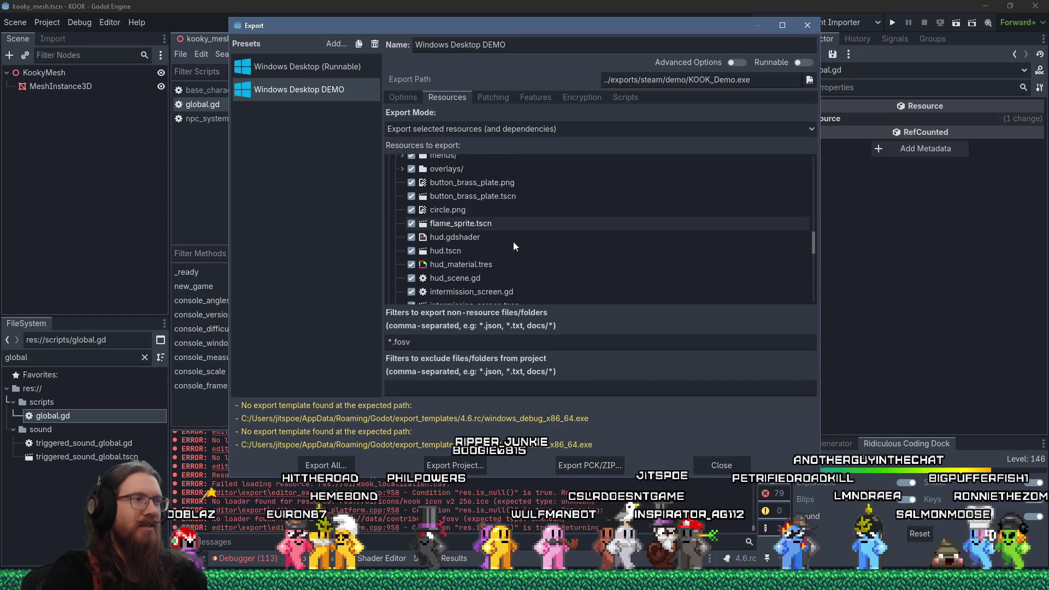
pyautogui.scroll(-10, 513, 244)
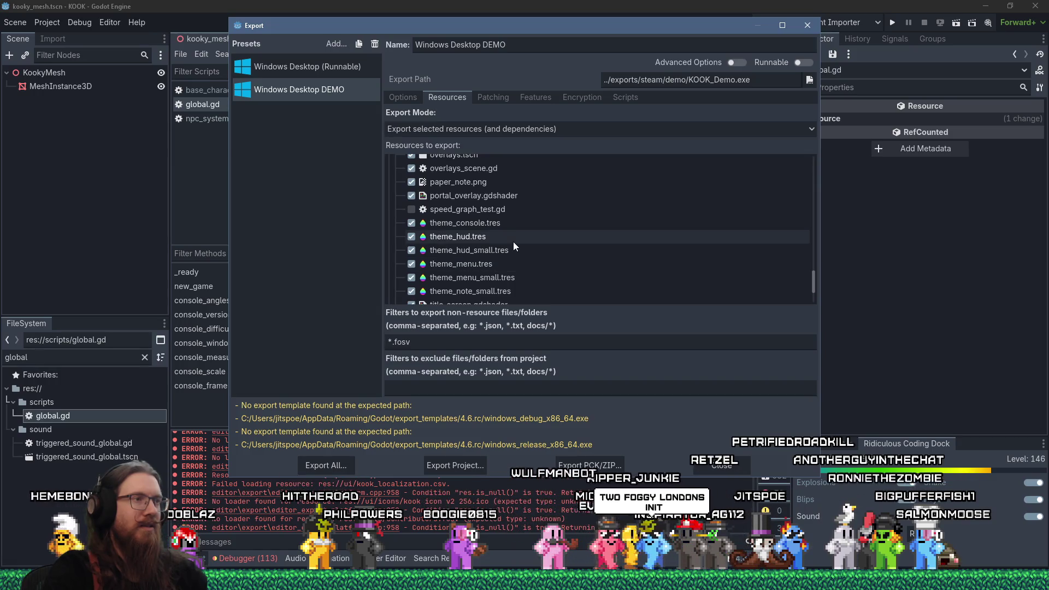
pyautogui.scroll(8, 513, 241)
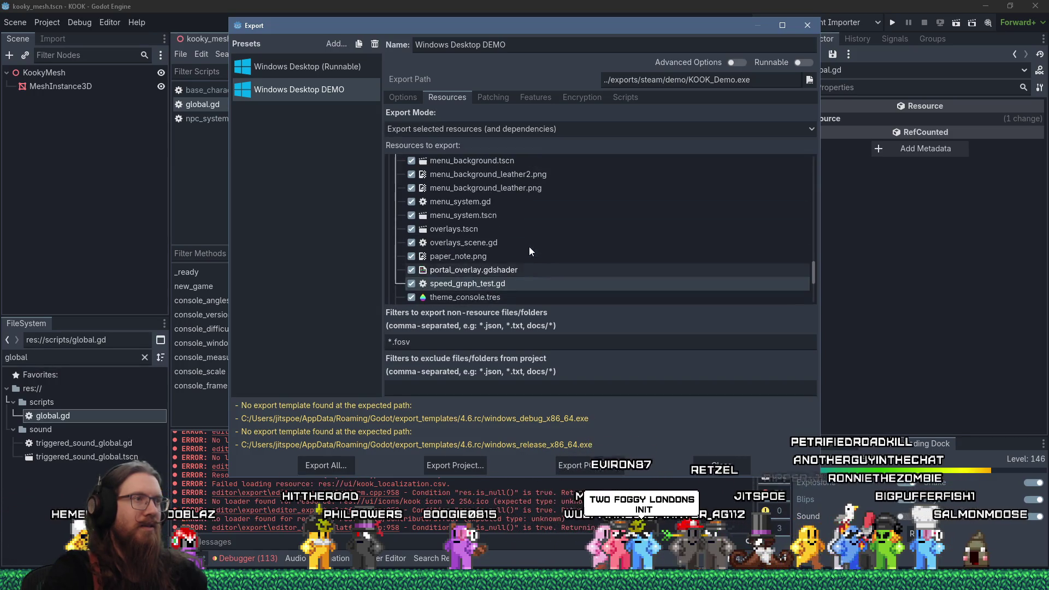
pyautogui.scroll(3, 529, 251)
pyautogui.scroll(-4, 529, 251)
pyautogui.scroll(-10, 529, 251)
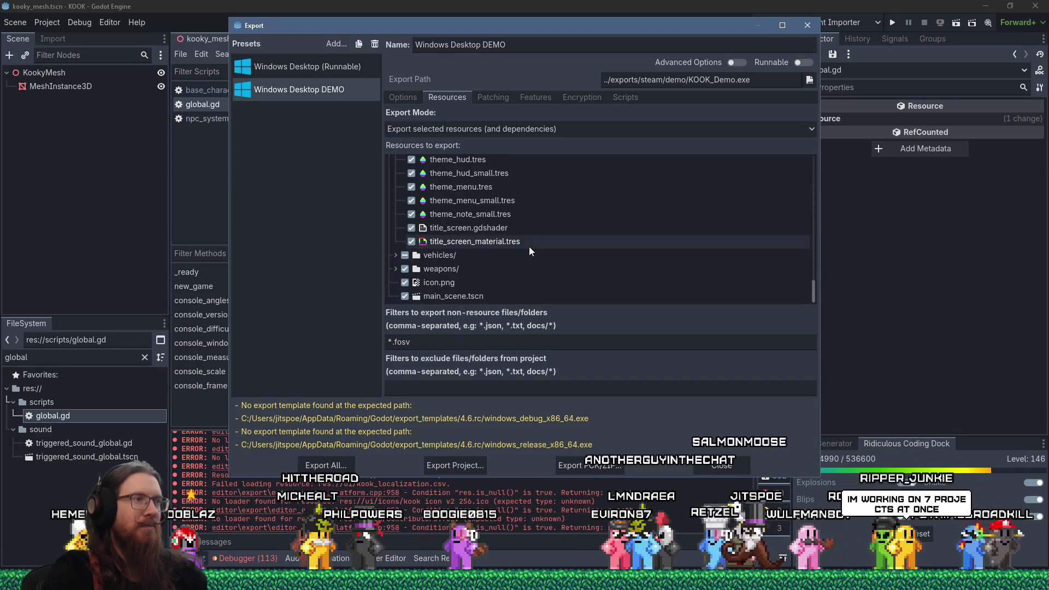
pyautogui.scroll(15, 529, 250)
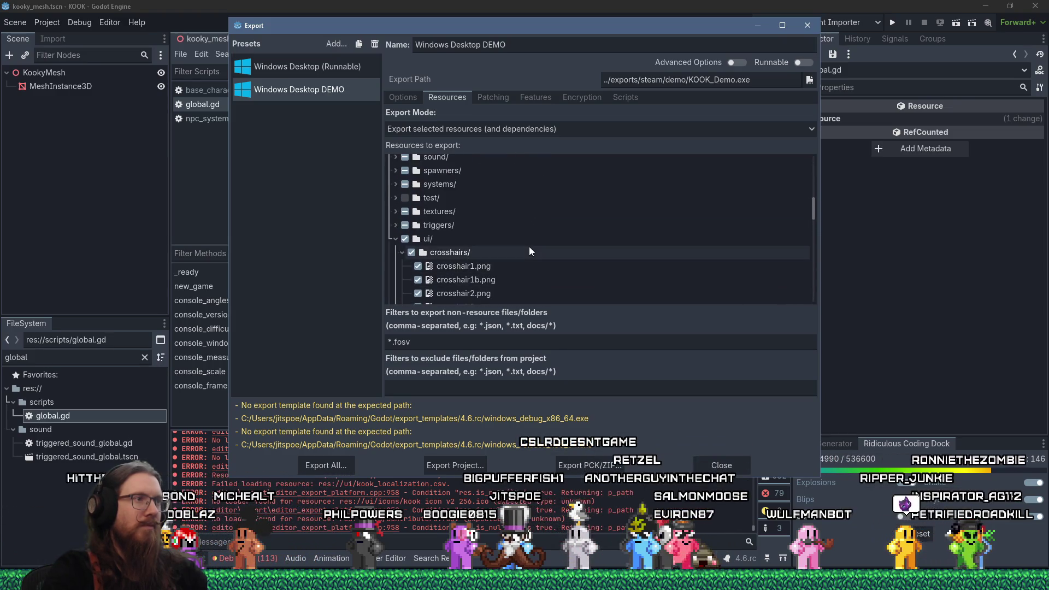
pyautogui.scroll(1, 402, 218)
# Step: Expand the textures/brick/ and shots/ folders in the resource tree to inspect them
pyautogui.click(395, 212)
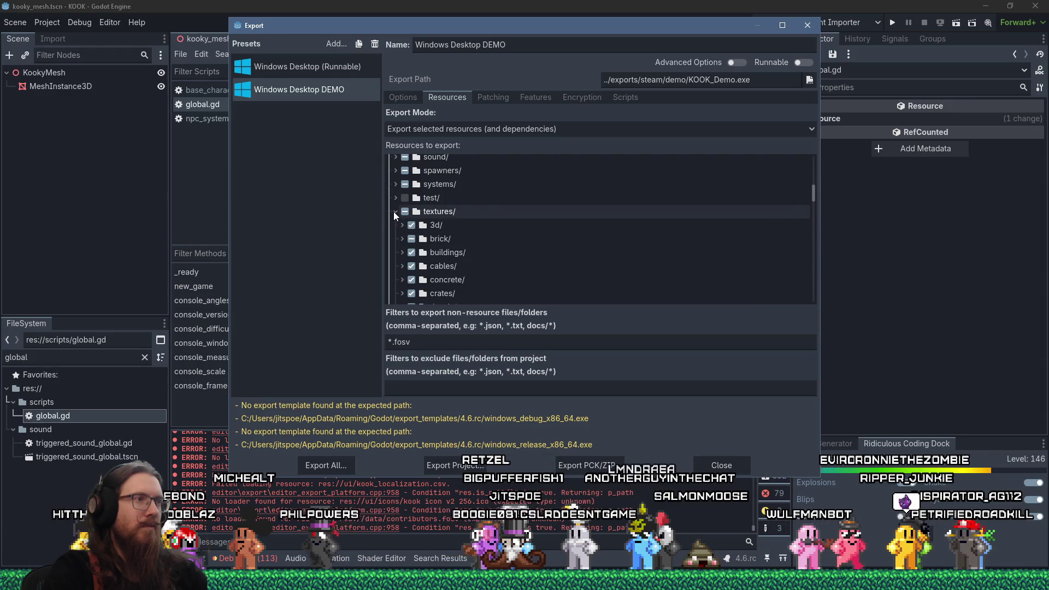
pyautogui.click(403, 239)
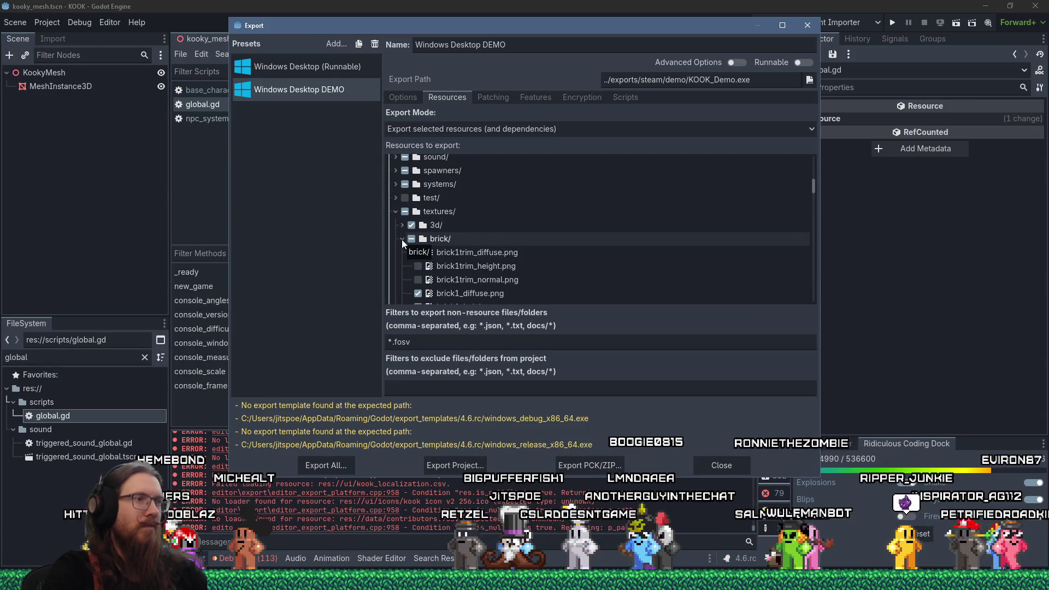
pyautogui.scroll(-5, 402, 239)
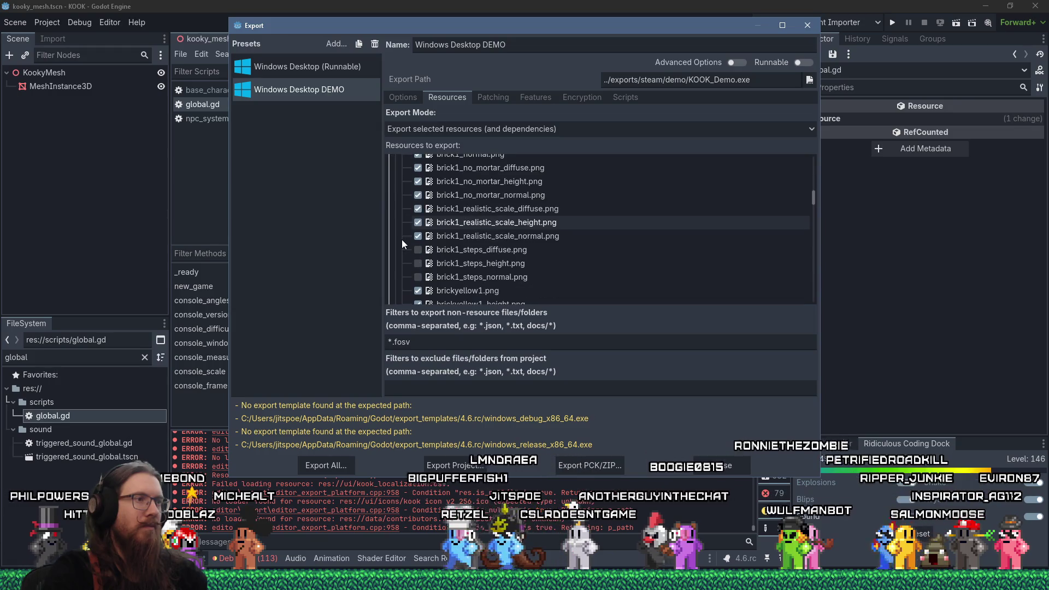
pyautogui.scroll(-4, 402, 239)
pyautogui.scroll(4, 401, 238)
pyautogui.scroll(8, 402, 238)
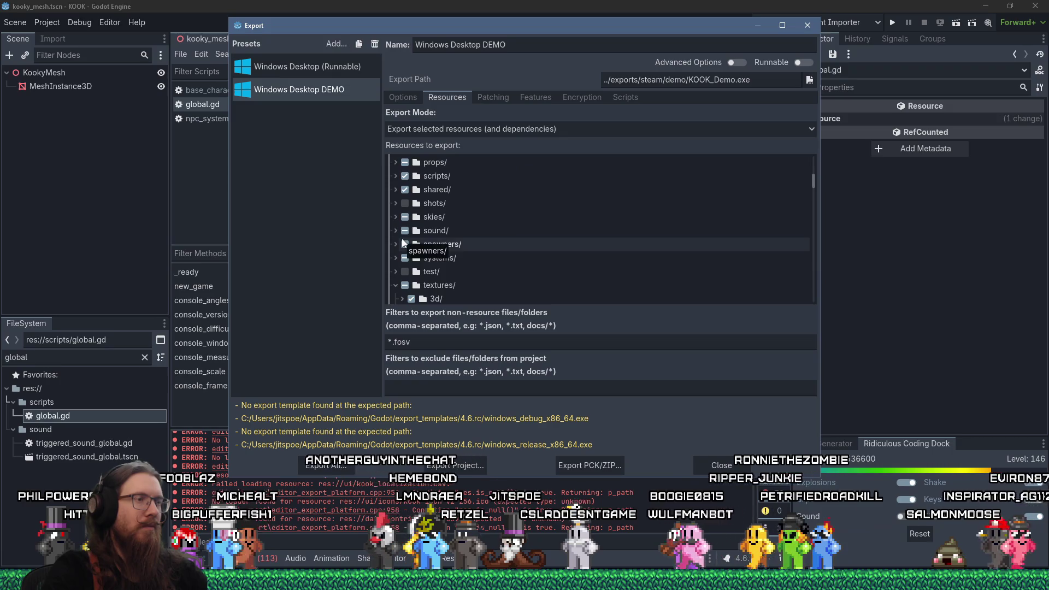
pyautogui.click(395, 202)
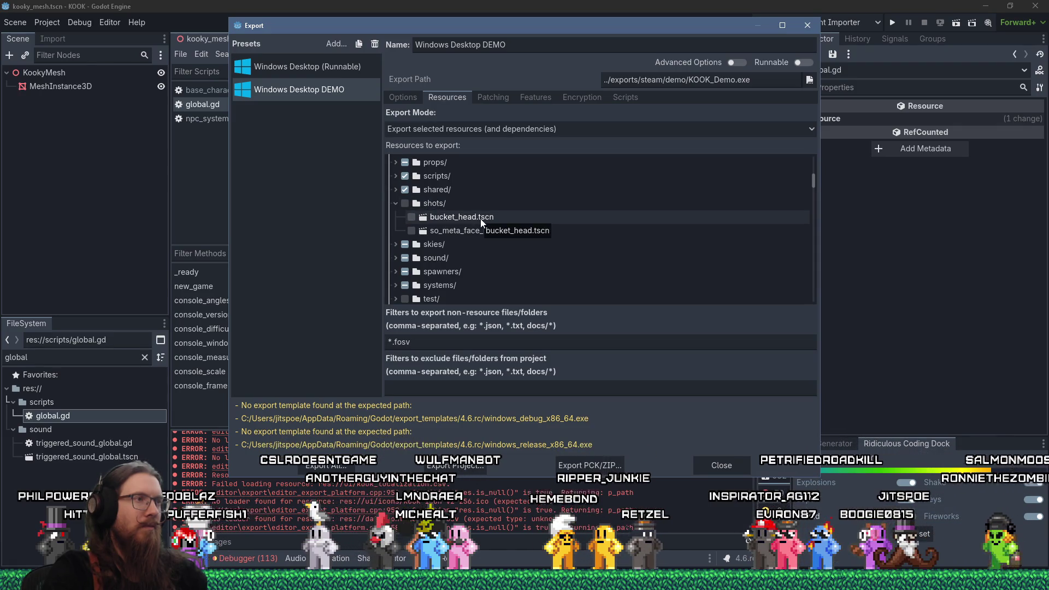
pyautogui.scroll(2, 479, 219)
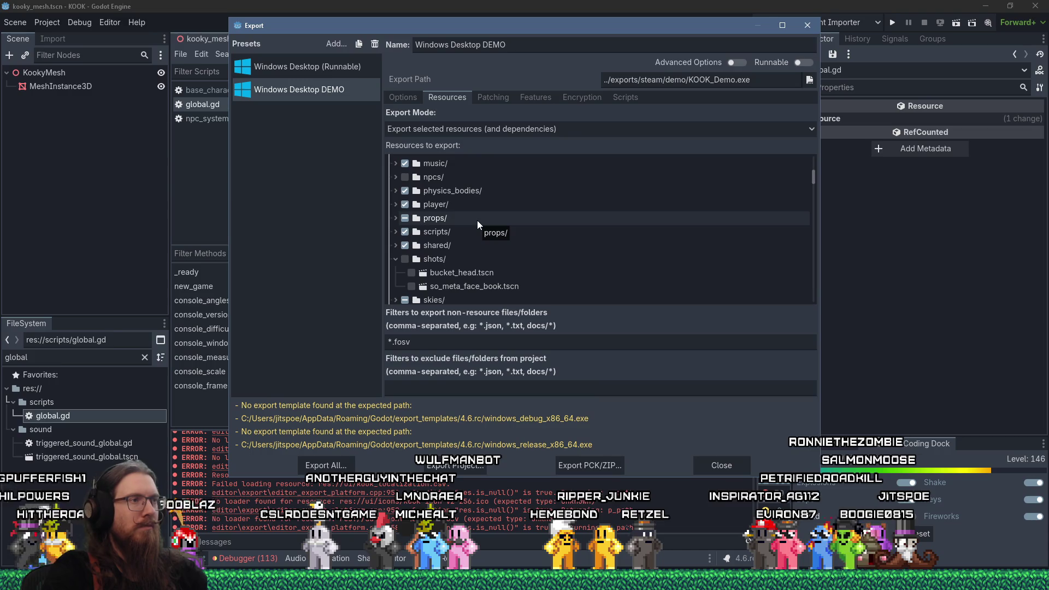
# Step: Include projection_map.png for streetlight2, streetlight1, gas_light_interior1 and gas_light_exterior_1
pyautogui.click(396, 218)
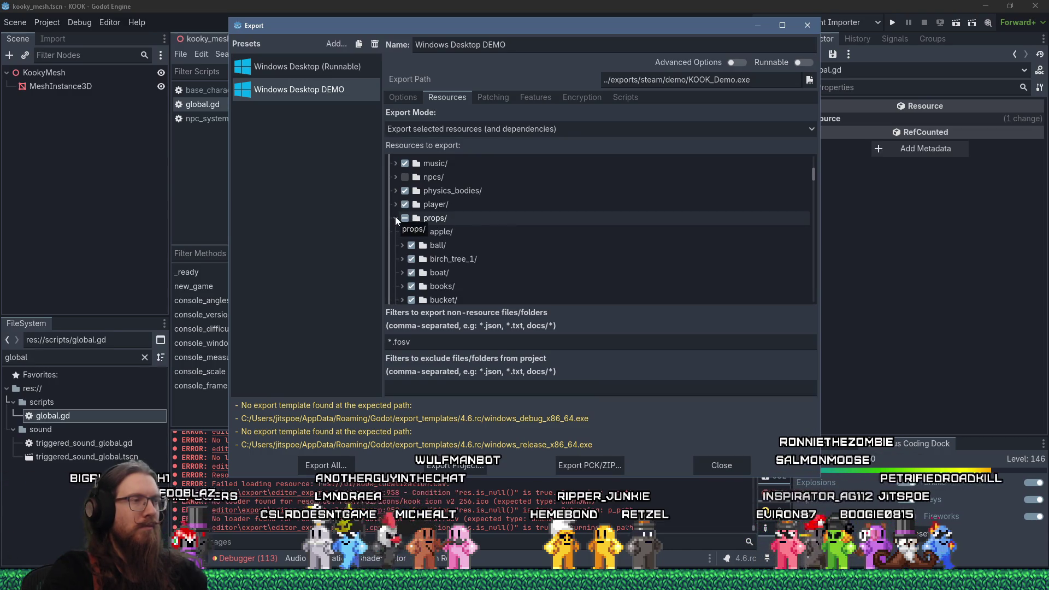
pyautogui.scroll(-8, 582, 273)
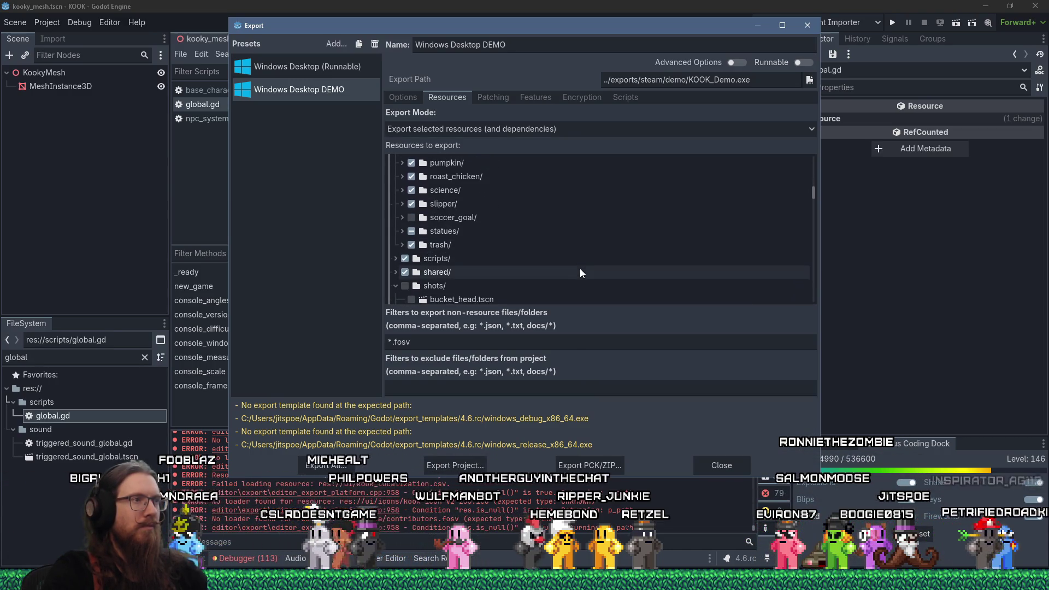
pyautogui.scroll(3, 579, 271)
pyautogui.click(403, 182)
pyautogui.scroll(-3, 558, 226)
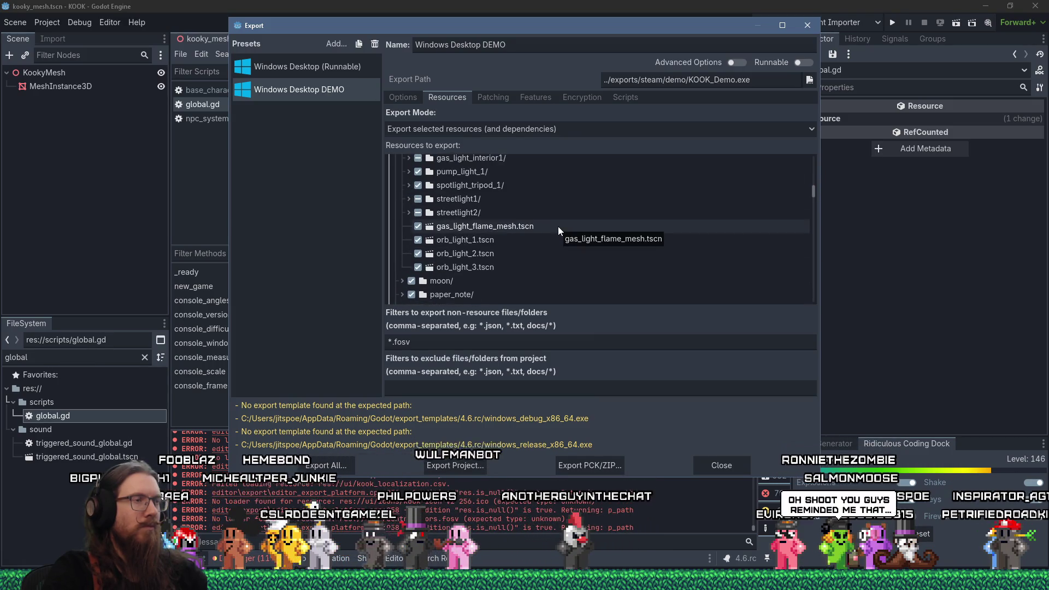
pyautogui.click(409, 213)
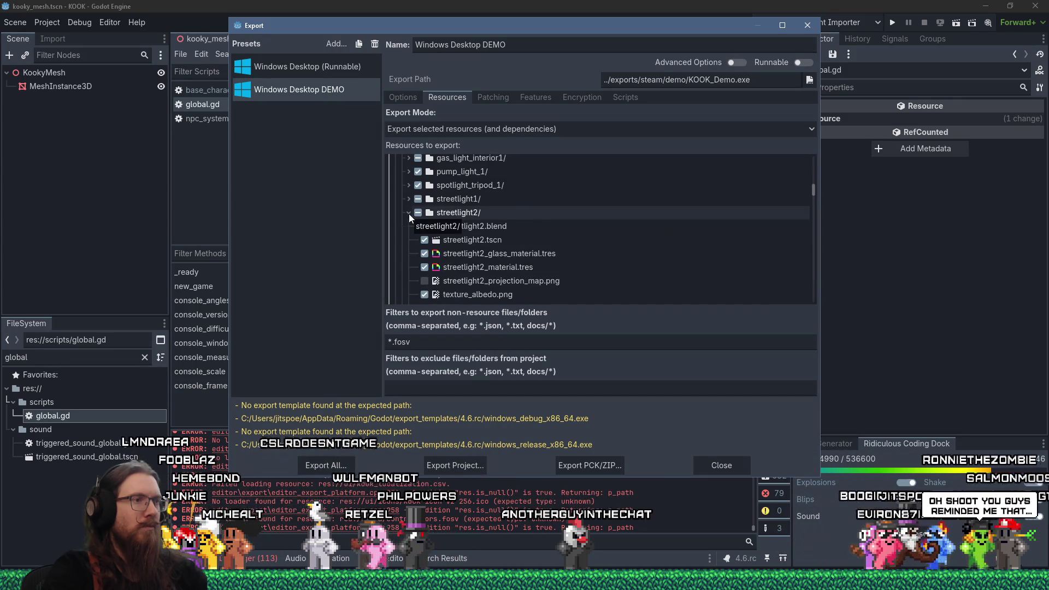
pyautogui.click(425, 280)
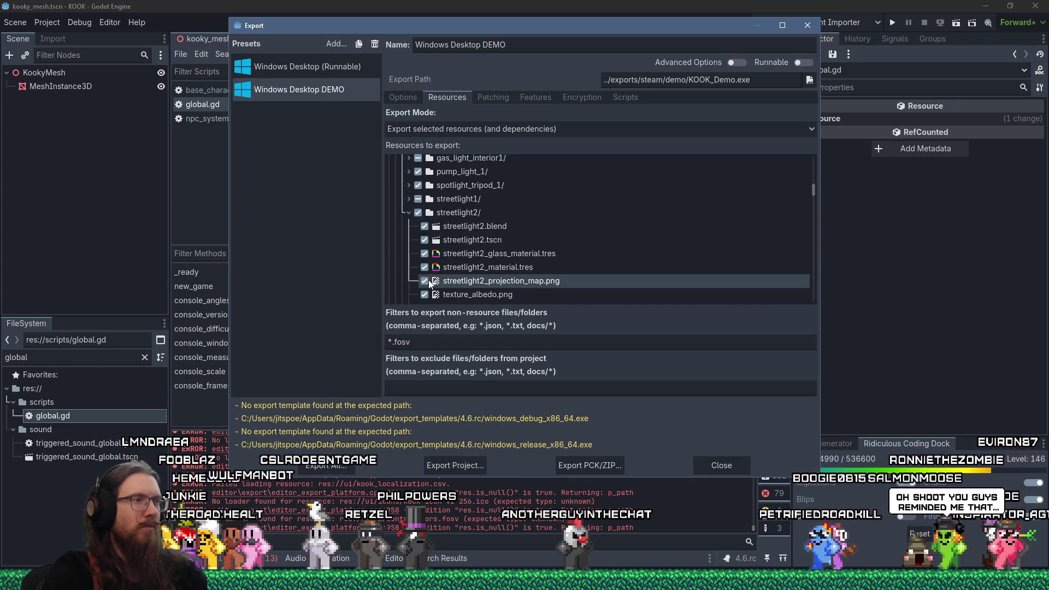
pyautogui.click(405, 199)
pyautogui.click(425, 213)
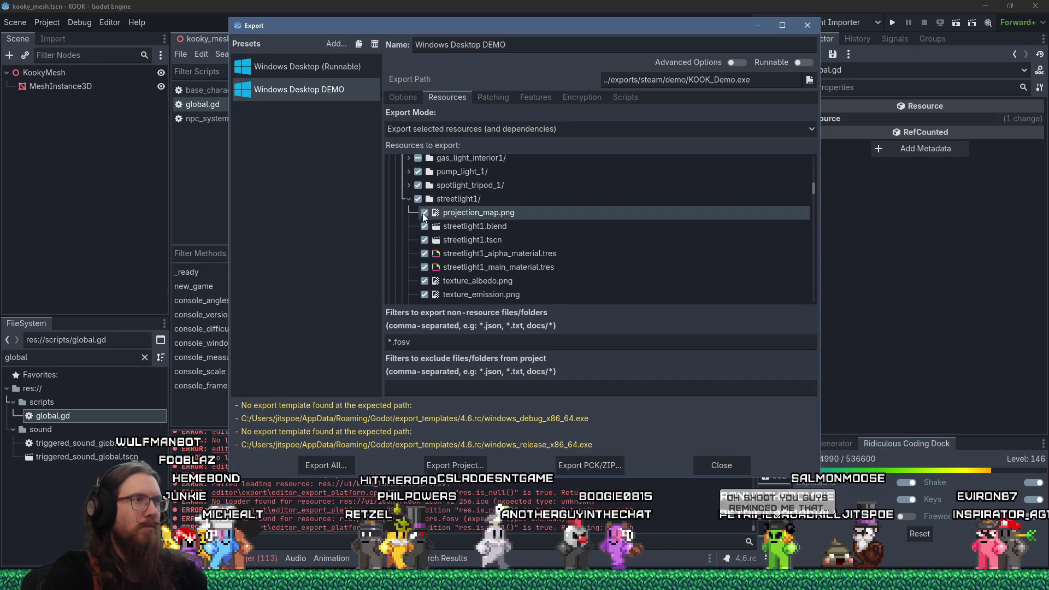
pyautogui.click(408, 159)
pyautogui.click(425, 226)
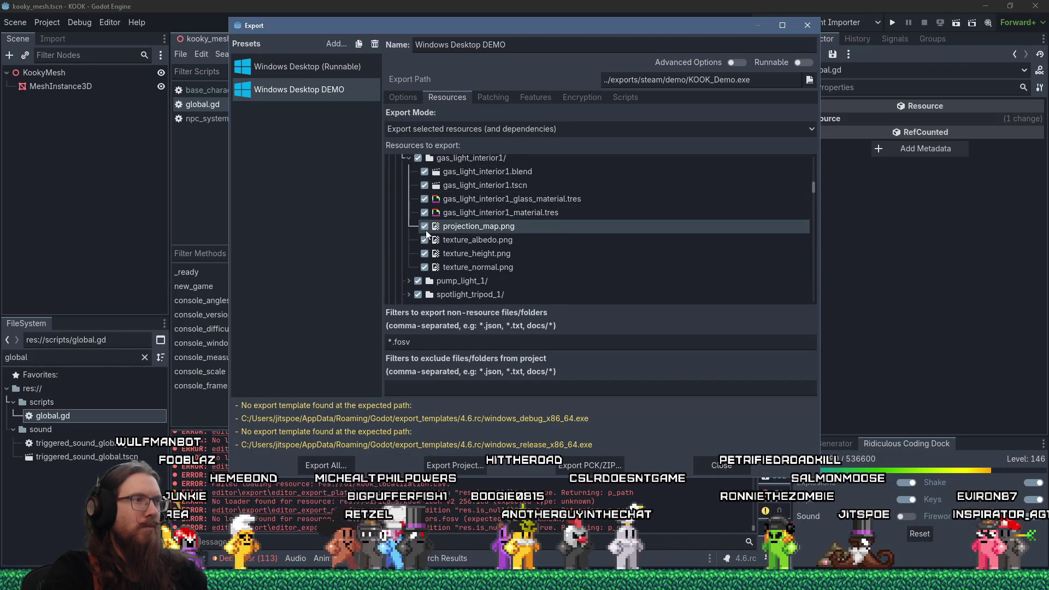
pyautogui.scroll(3, 425, 231)
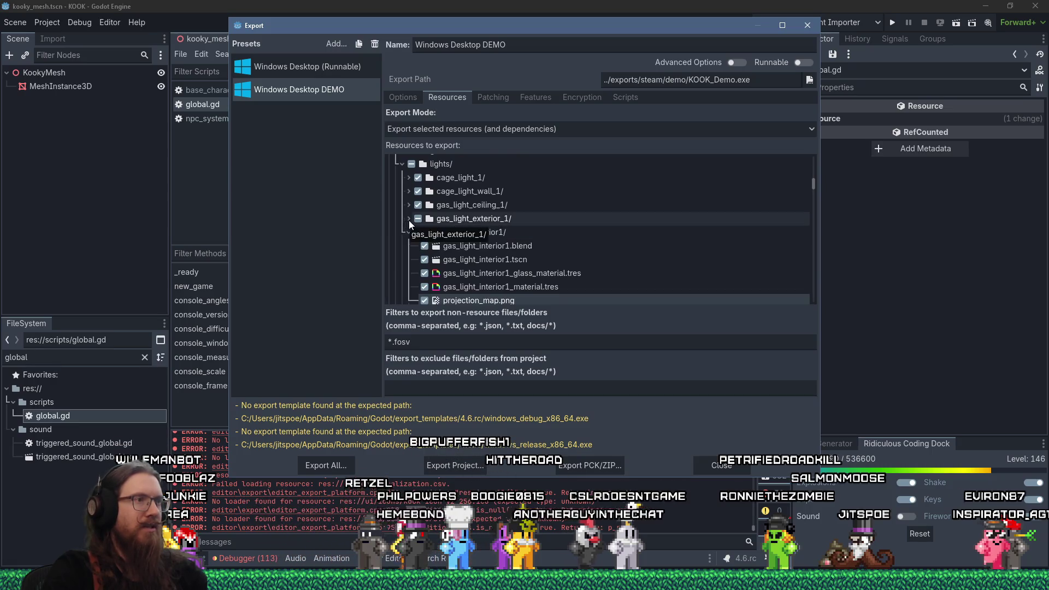
pyautogui.click(408, 219)
pyautogui.click(425, 287)
# Step: Include the soccer_goal/ folder in the export and expand music/ to check its files
pyautogui.scroll(-5, 437, 282)
pyautogui.scroll(-10, 464, 275)
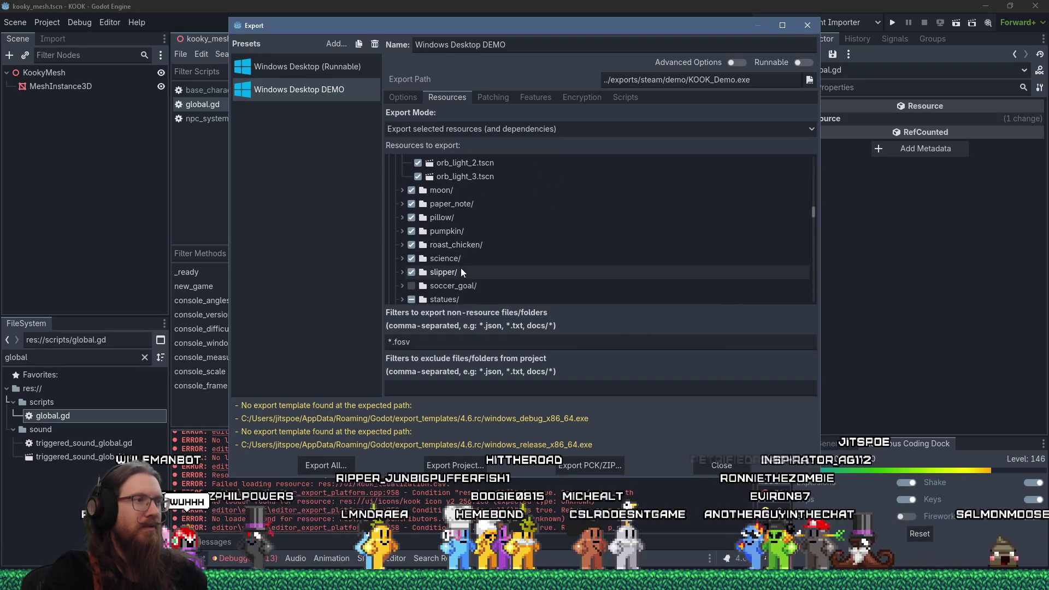
pyautogui.click(411, 286)
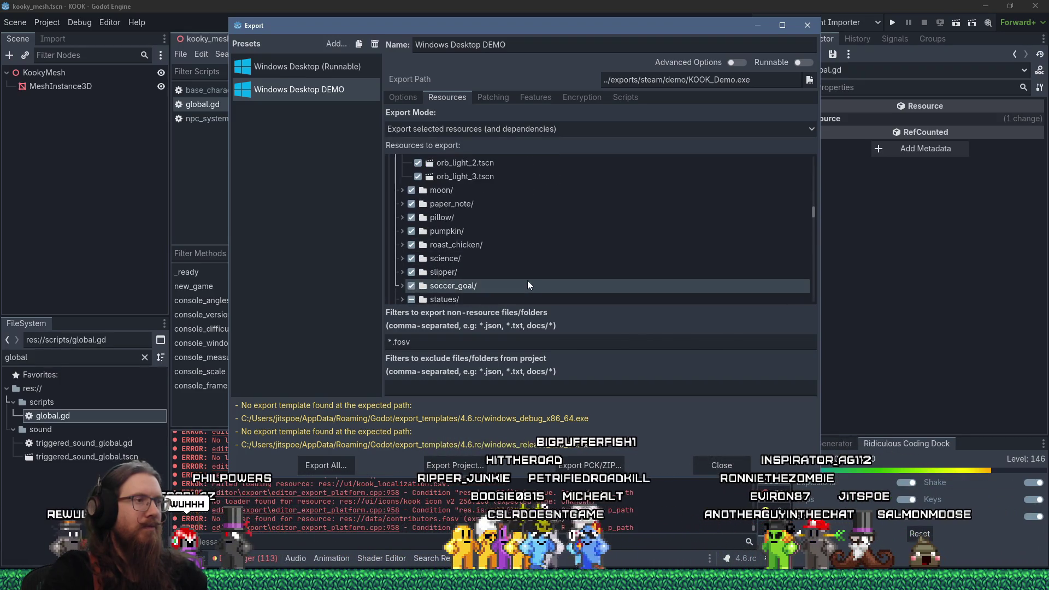
pyautogui.scroll(-2, 528, 284)
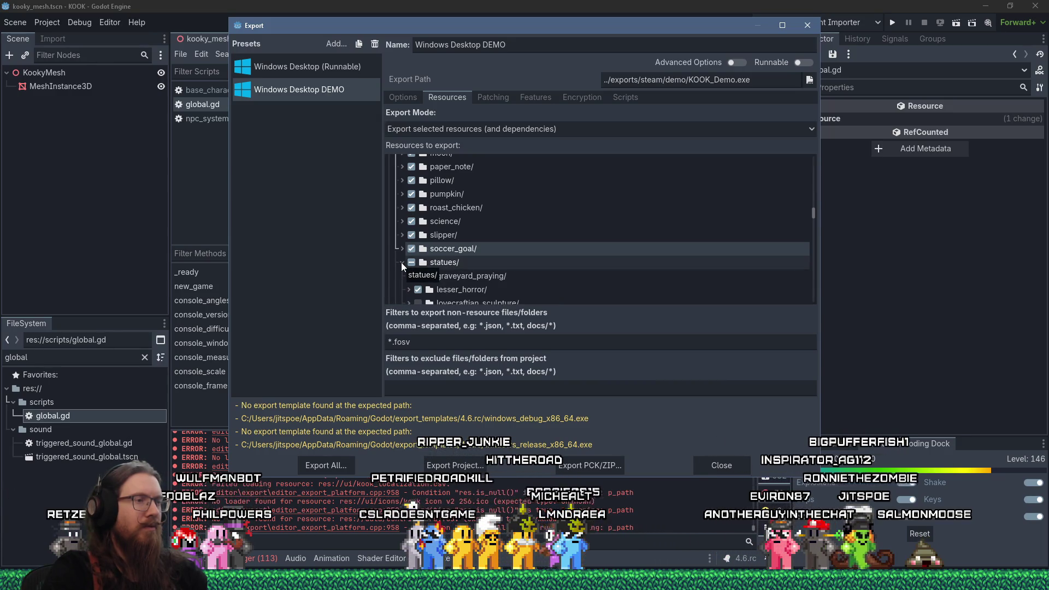
pyautogui.scroll(4, 401, 263)
pyautogui.scroll(10, 401, 262)
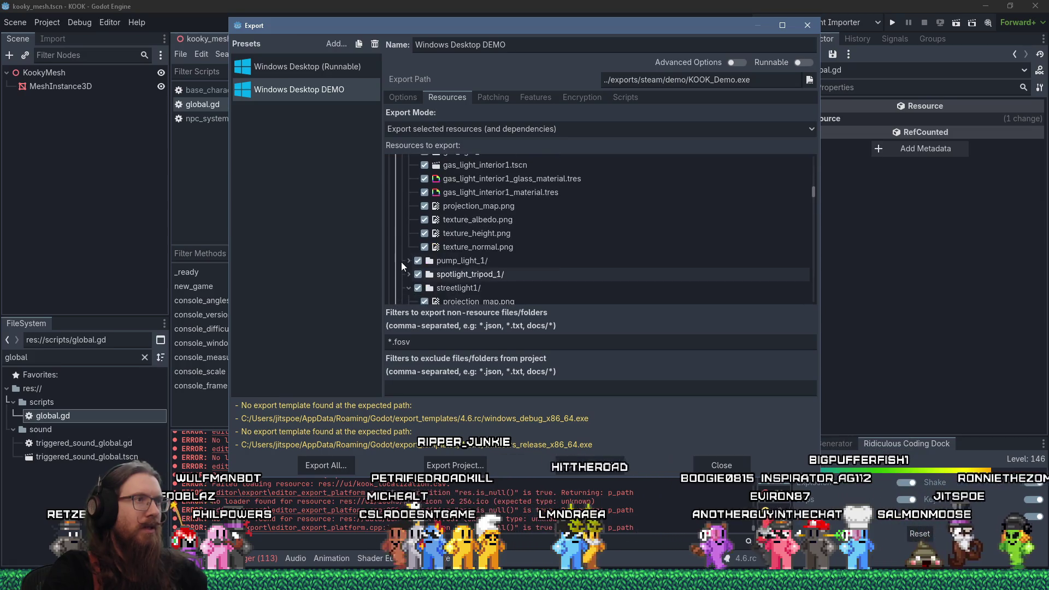
pyautogui.scroll(5, 401, 261)
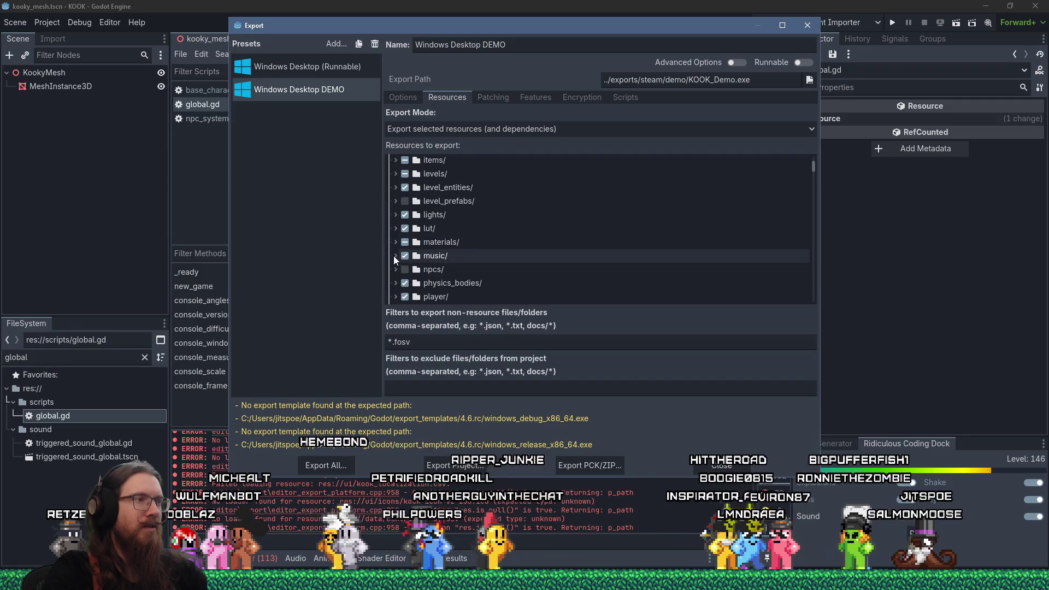
pyautogui.click(395, 255)
# Step: Expand levels/ in the DEMO resource tree to review which levels are exported
pyautogui.scroll(-3, 395, 254)
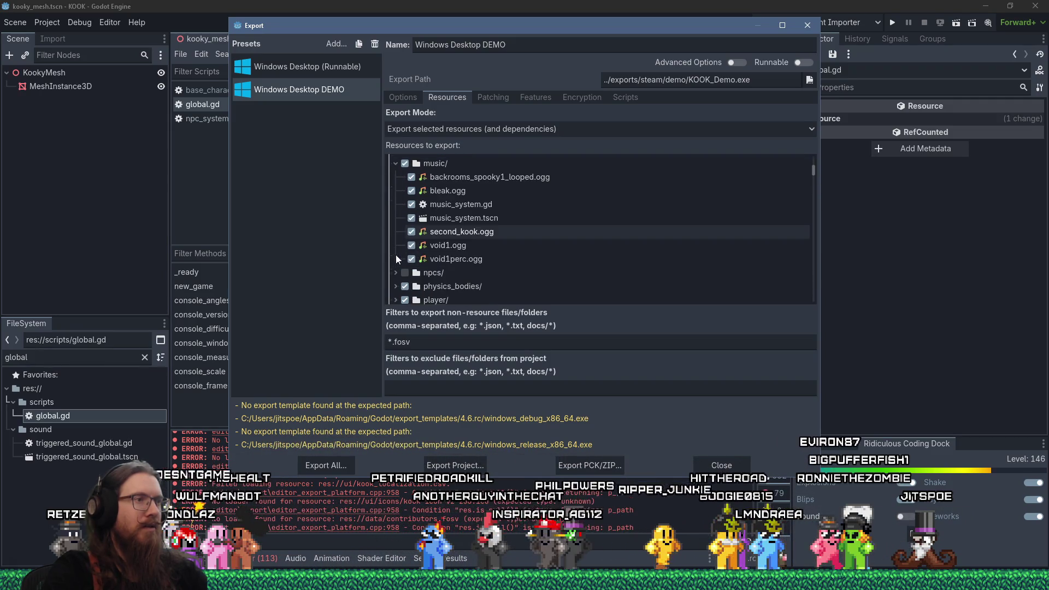
pyautogui.scroll(3, 396, 254)
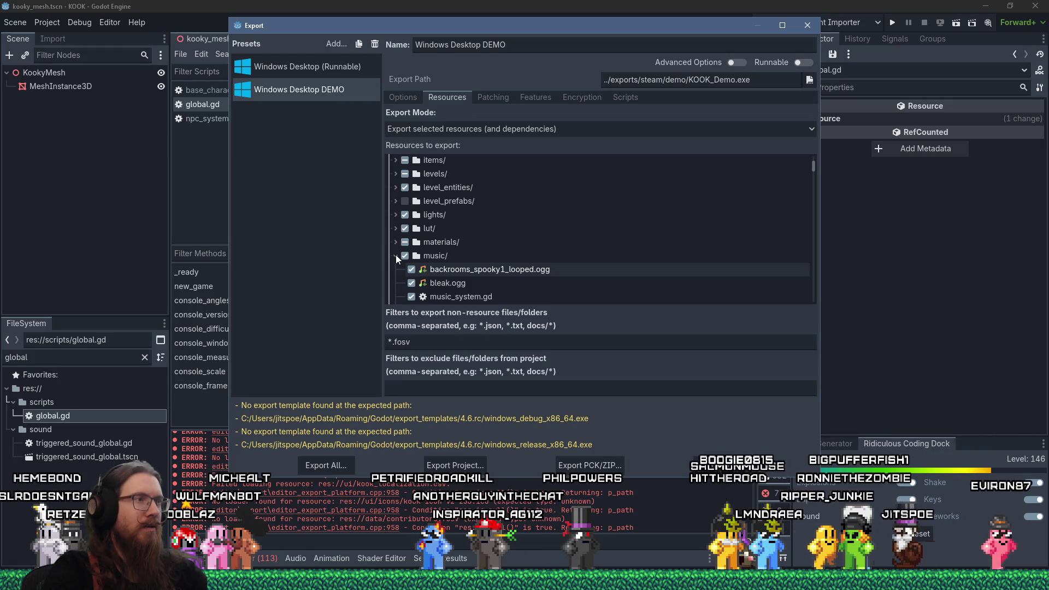
pyautogui.scroll(1, 390, 233)
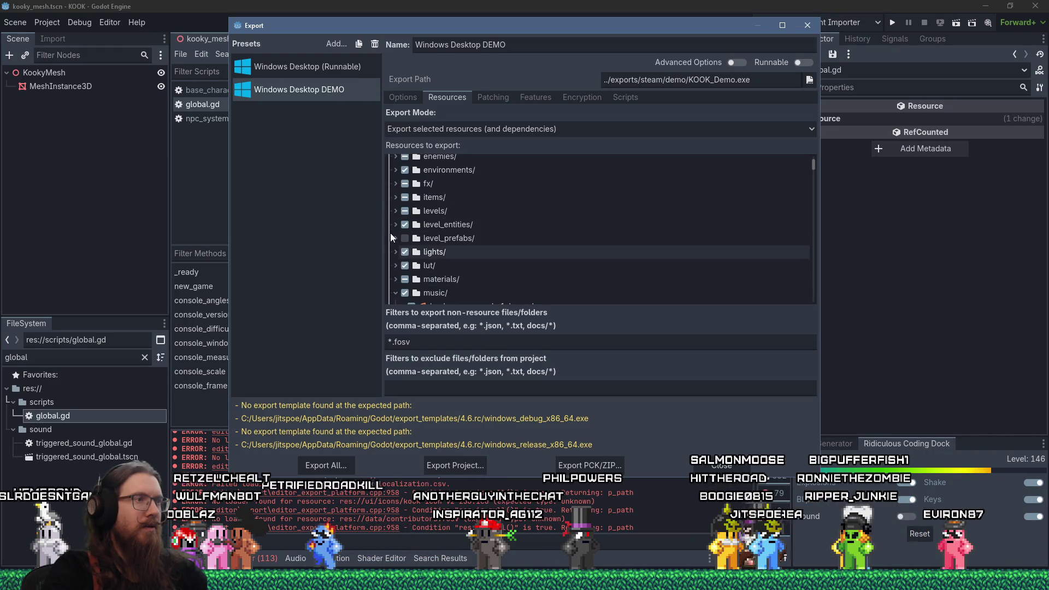
pyautogui.click(394, 212)
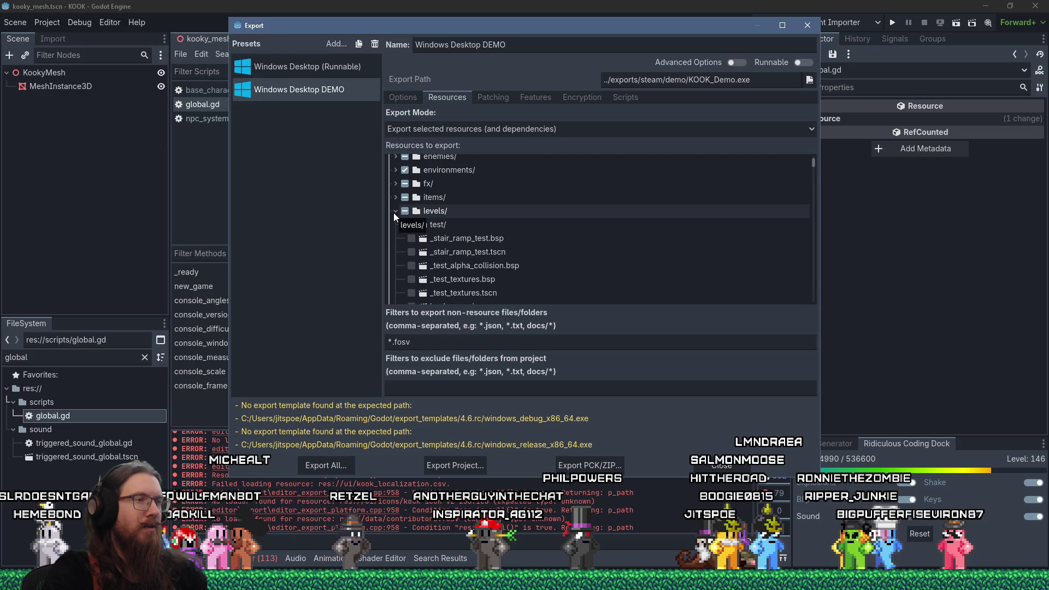
pyautogui.scroll(-5, 394, 214)
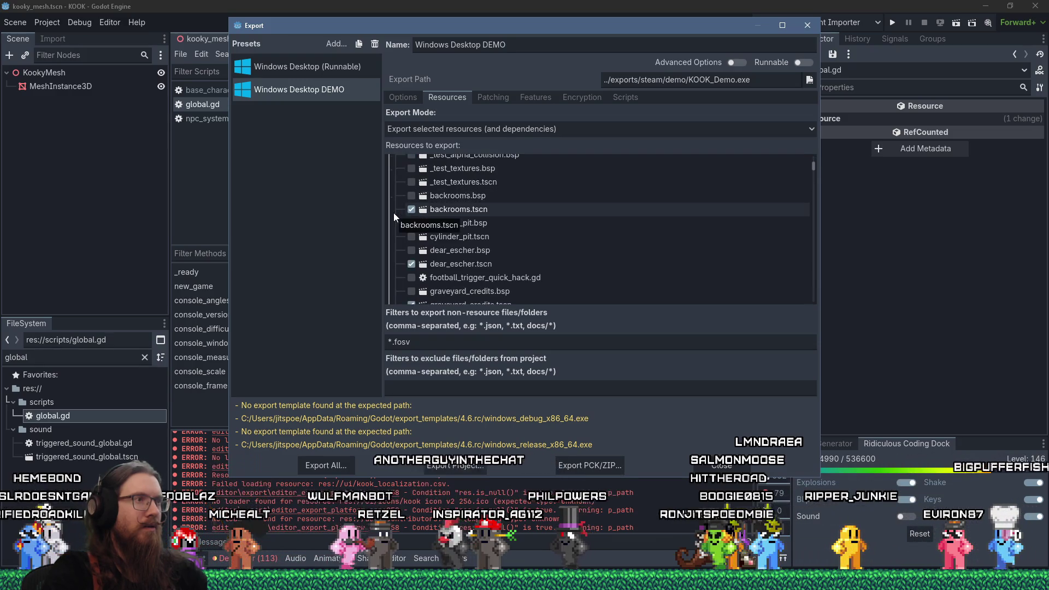
pyautogui.scroll(-1, 393, 216)
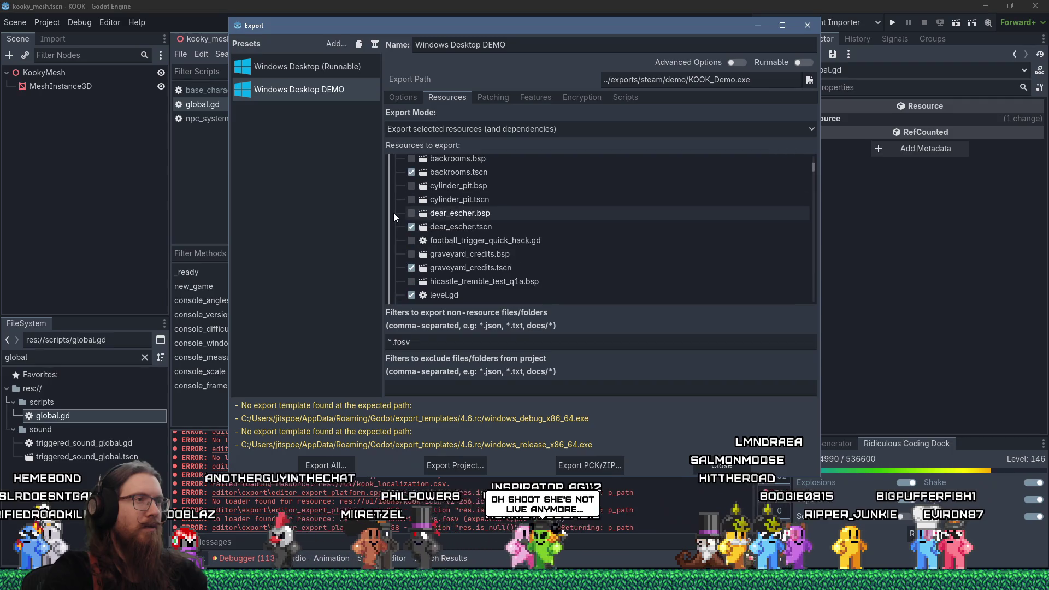
pyautogui.scroll(-8, 568, 243)
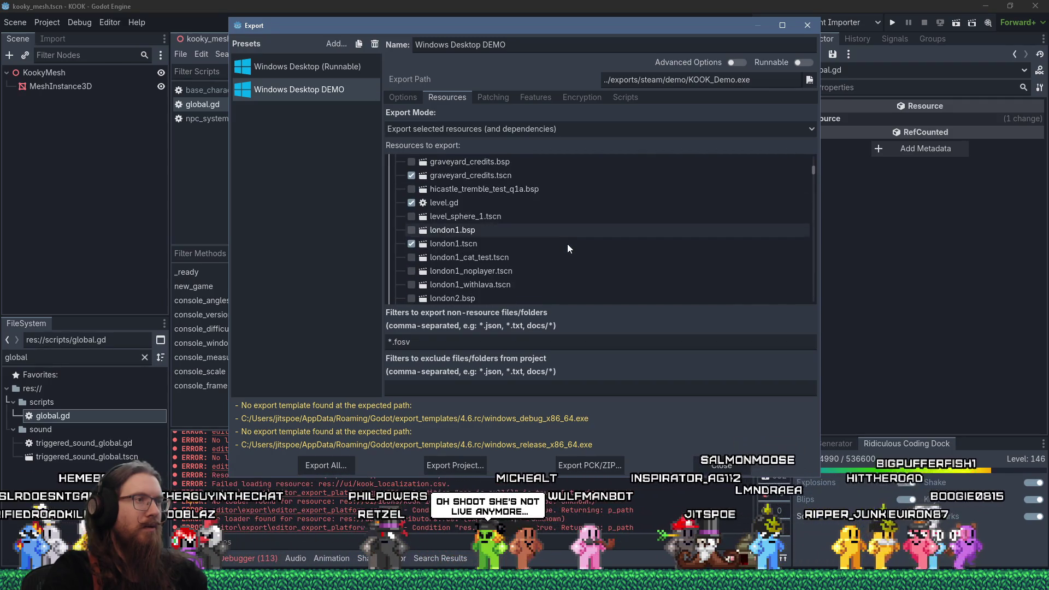
pyautogui.scroll(-15, 566, 245)
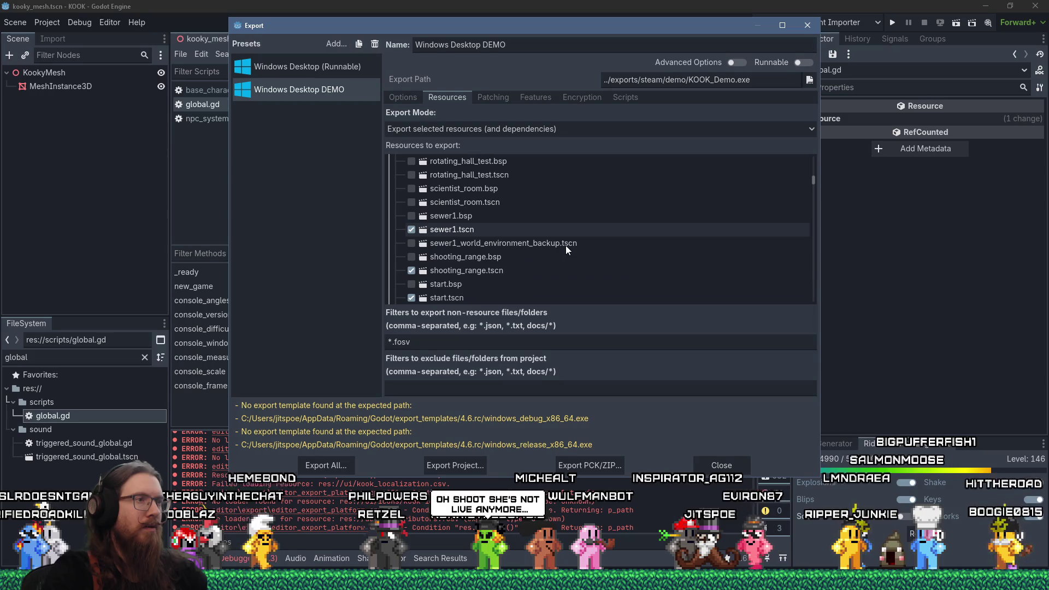
pyautogui.scroll(20, 565, 244)
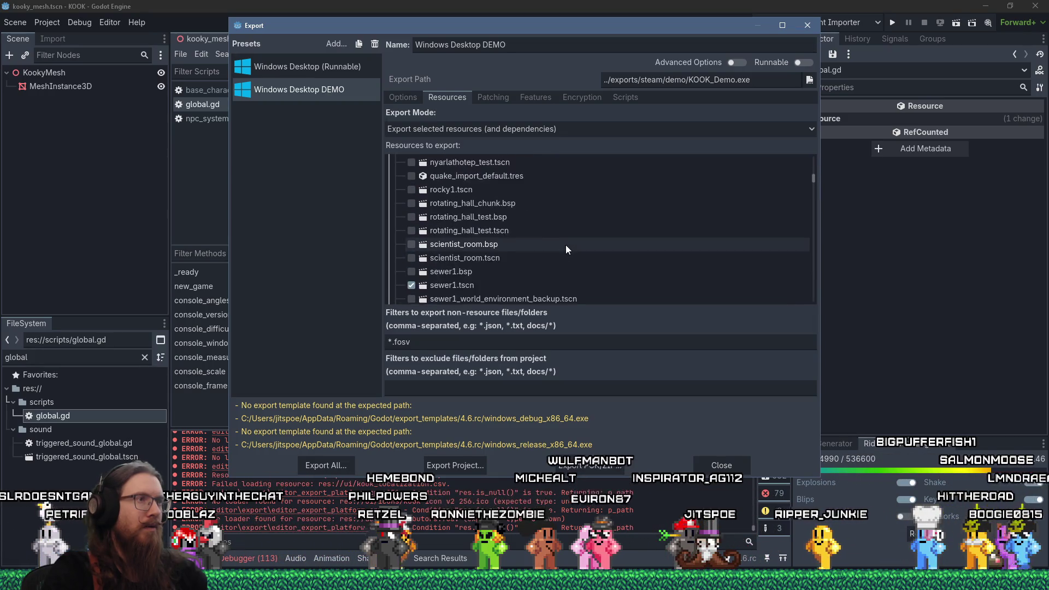
pyautogui.scroll(3, 565, 245)
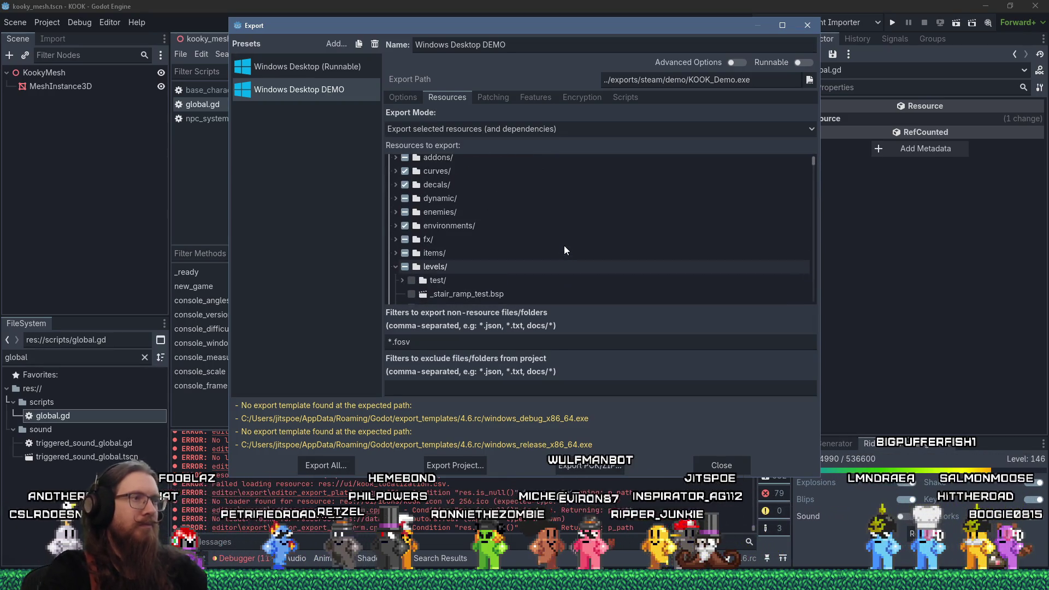
# Step: Expand enemies/ and hand_bug/, and include hand_bug_petted_action.tres in the export
pyautogui.click(395, 212)
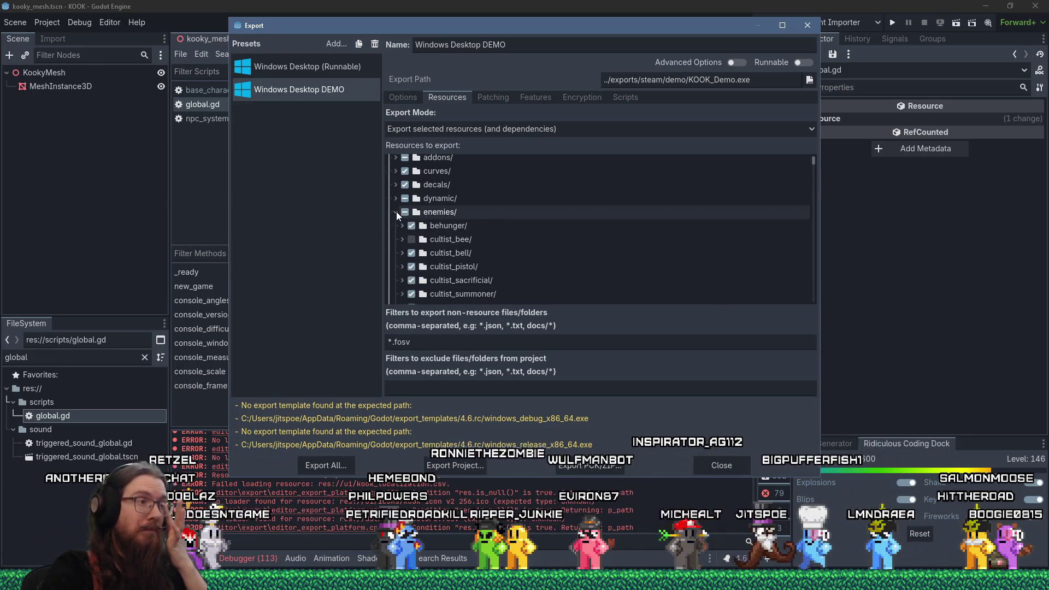
pyautogui.scroll(-1, 556, 224)
pyautogui.scroll(-2, 555, 225)
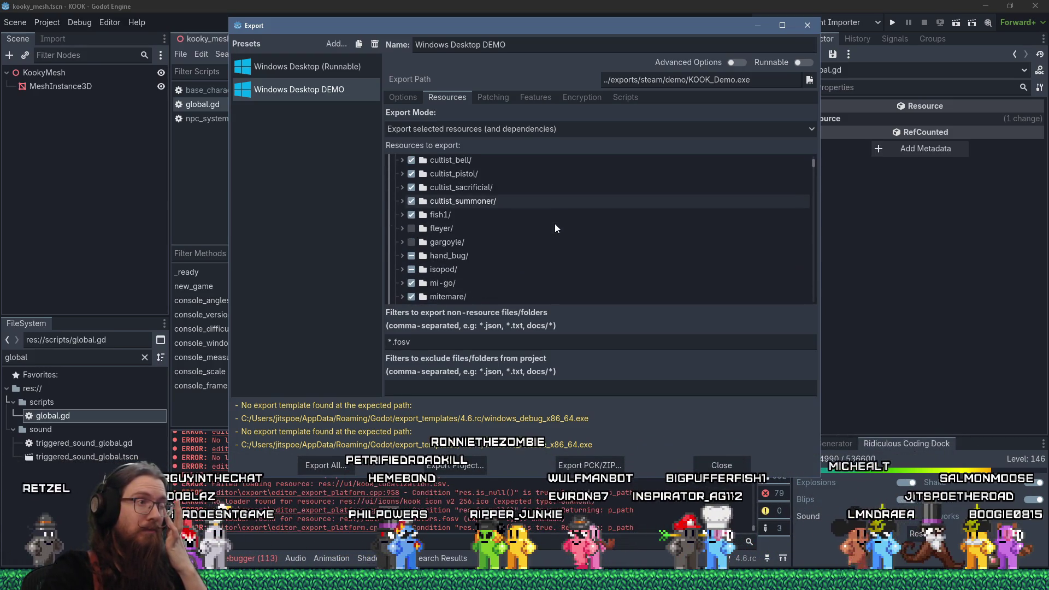
pyautogui.scroll(-2, 555, 228)
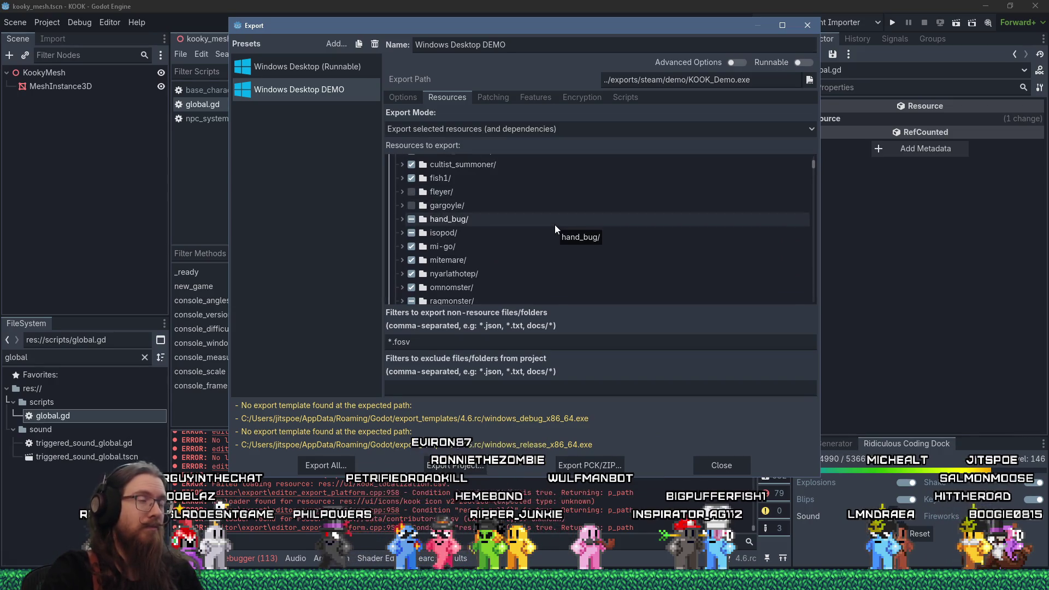
pyautogui.scroll(-1, 556, 225)
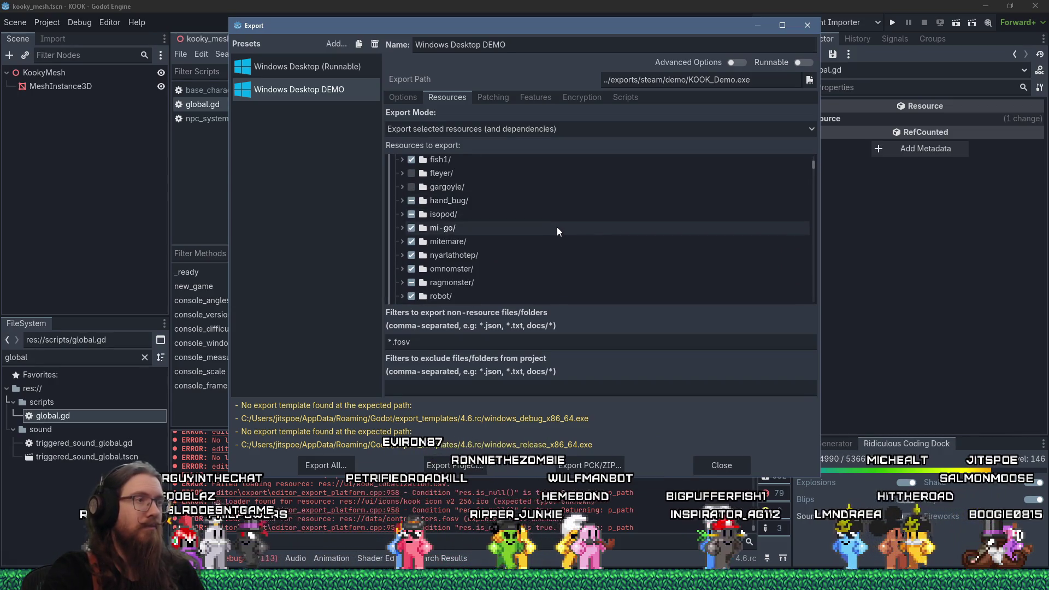
pyautogui.click(402, 201)
pyautogui.scroll(-2, 402, 202)
pyautogui.click(419, 260)
# Step: Expand the isopod/ and skeleton/ folders to check their included files
pyautogui.scroll(-2, 522, 233)
pyautogui.scroll(4, 523, 233)
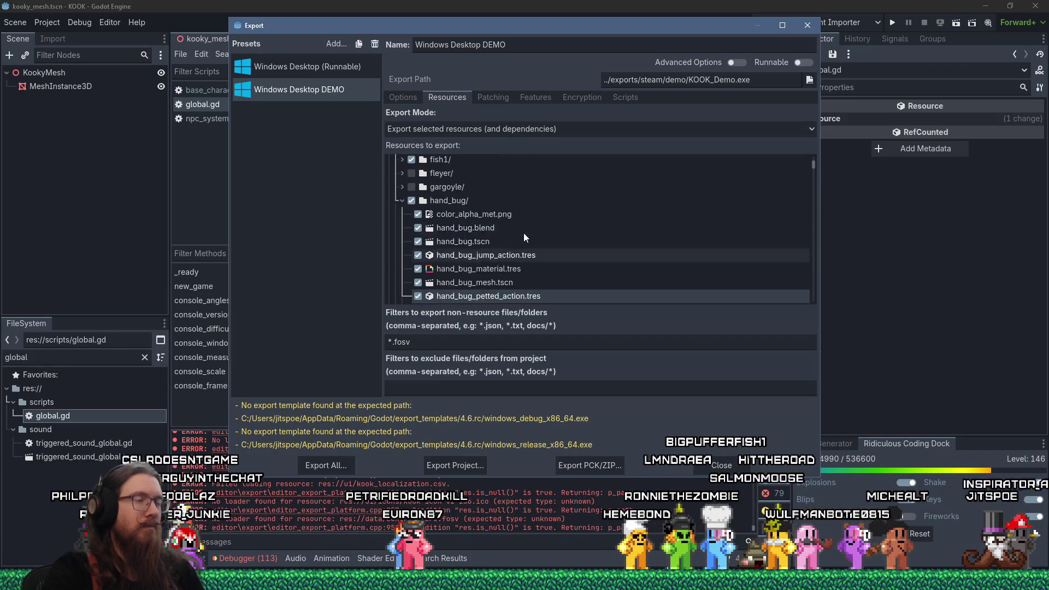
pyautogui.scroll(-5, 523, 234)
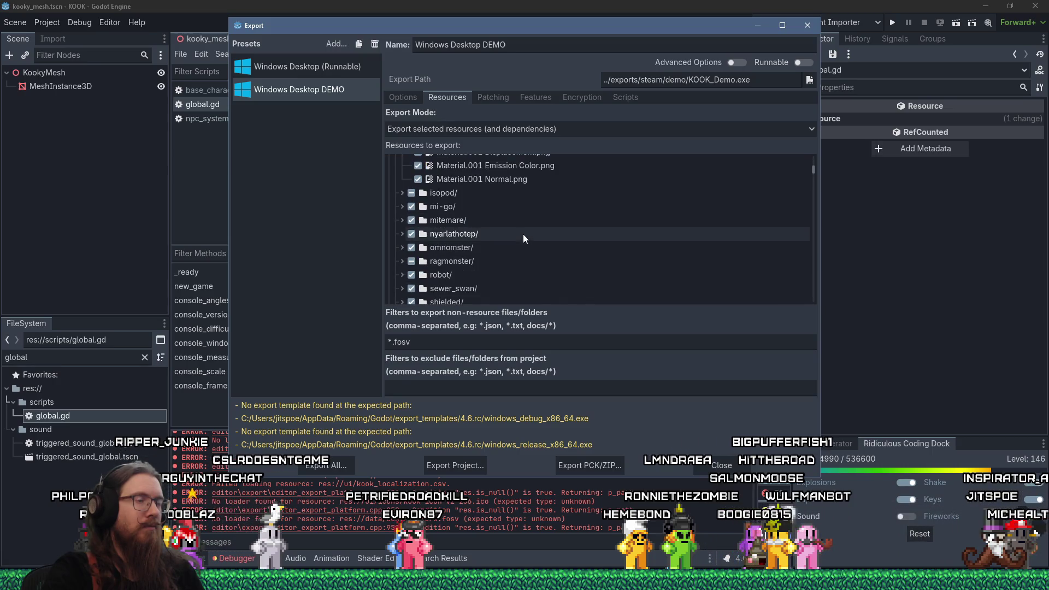
pyautogui.click(401, 195)
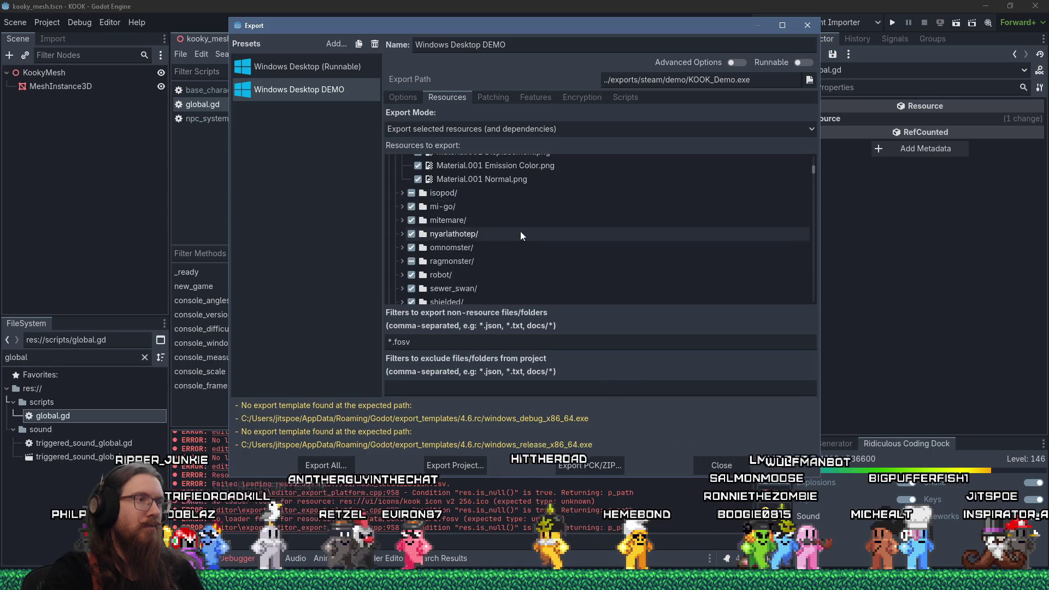
pyautogui.scroll(-3, 521, 232)
pyautogui.scroll(-2, 521, 232)
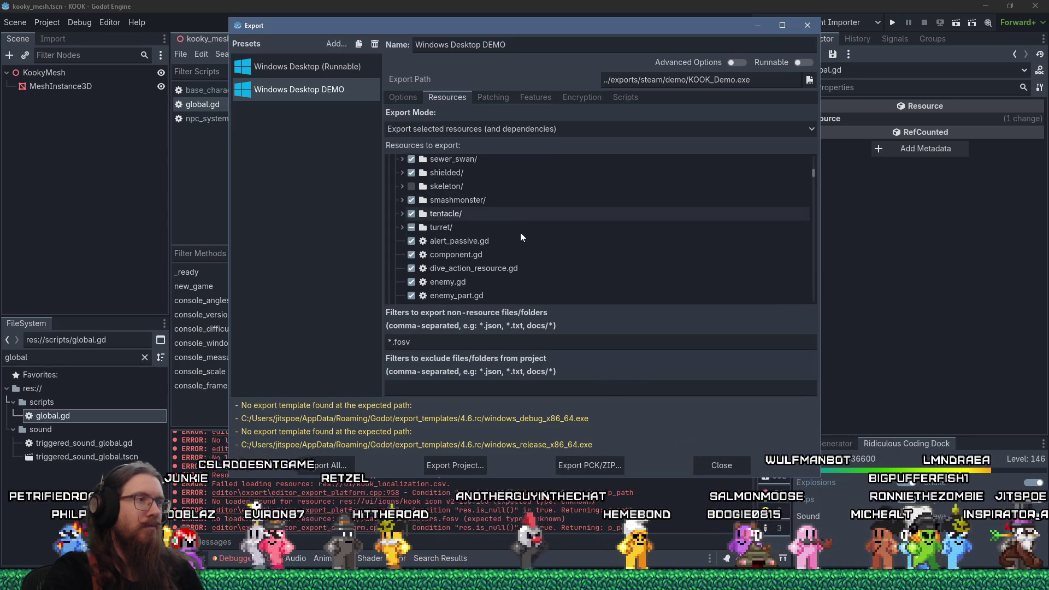
pyautogui.click(398, 188)
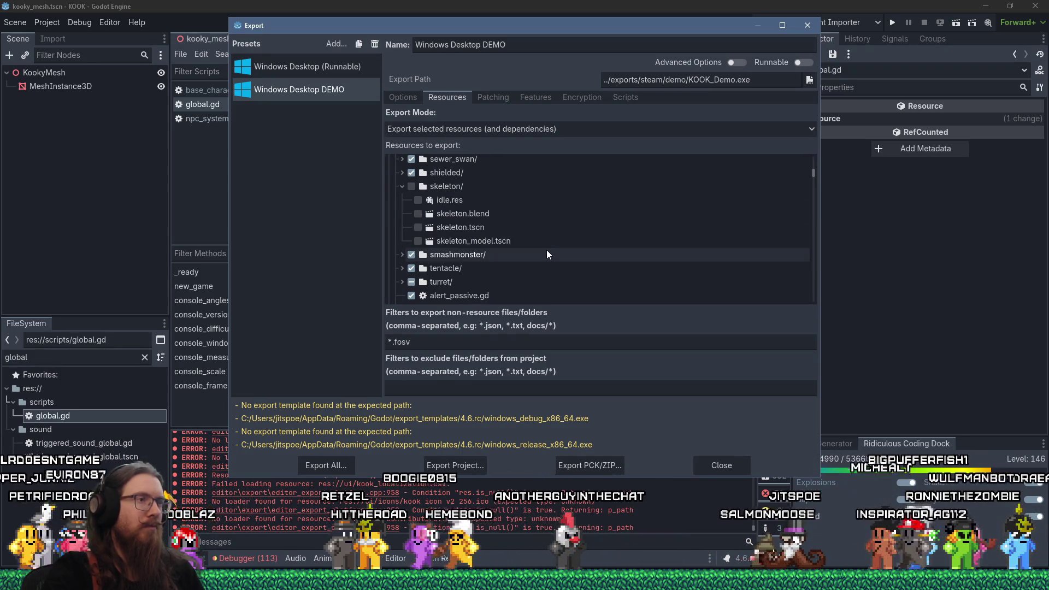
pyautogui.scroll(-2, 546, 251)
pyautogui.scroll(-8, 544, 250)
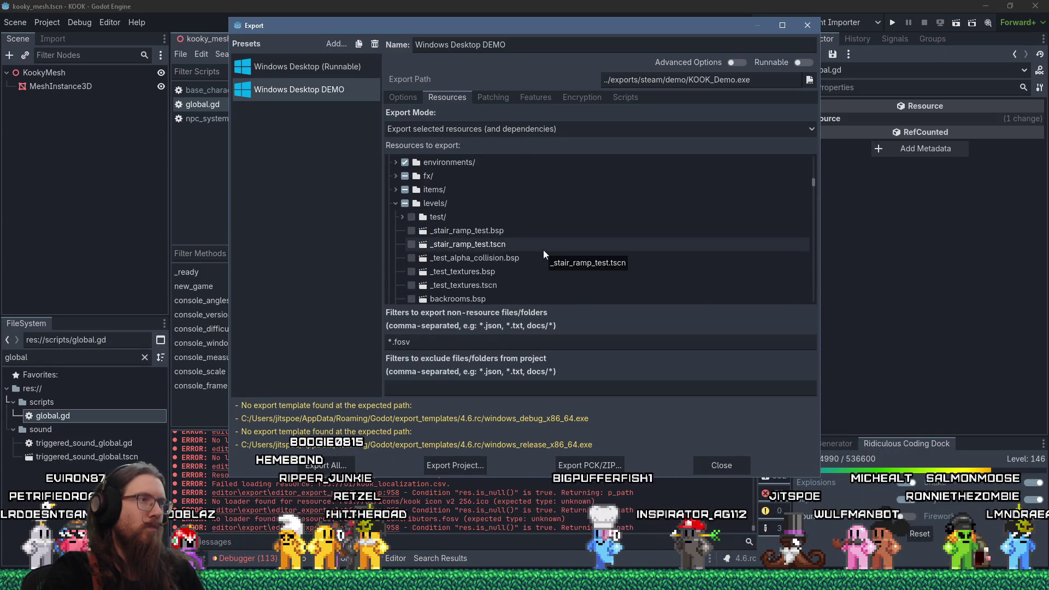
# Step: Expand fx/, fx/enemies/ and fx/steam/, then start exporting the DEMO build
pyautogui.click(395, 176)
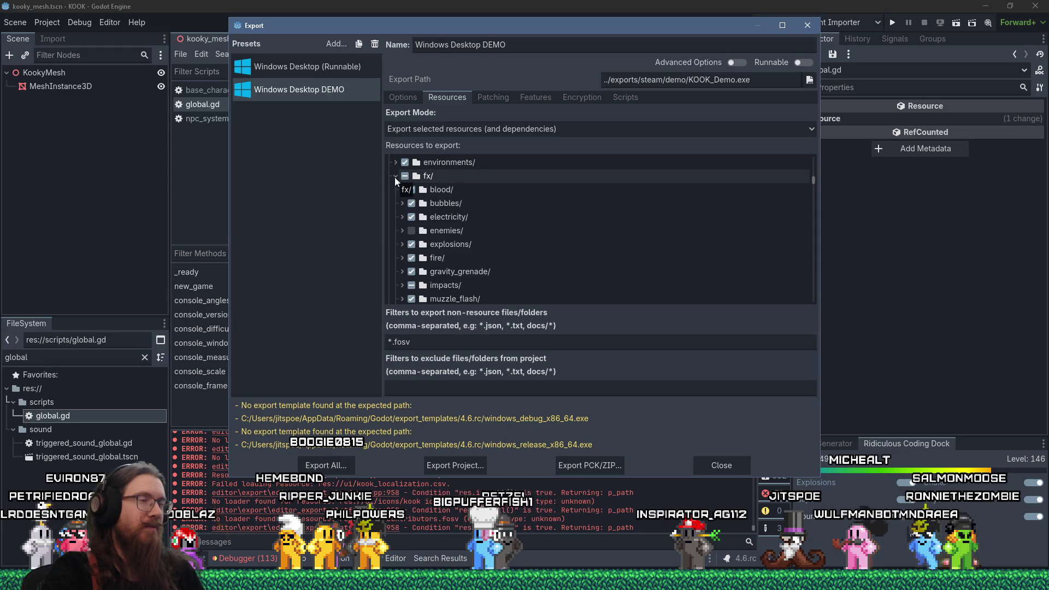
pyautogui.click(403, 230)
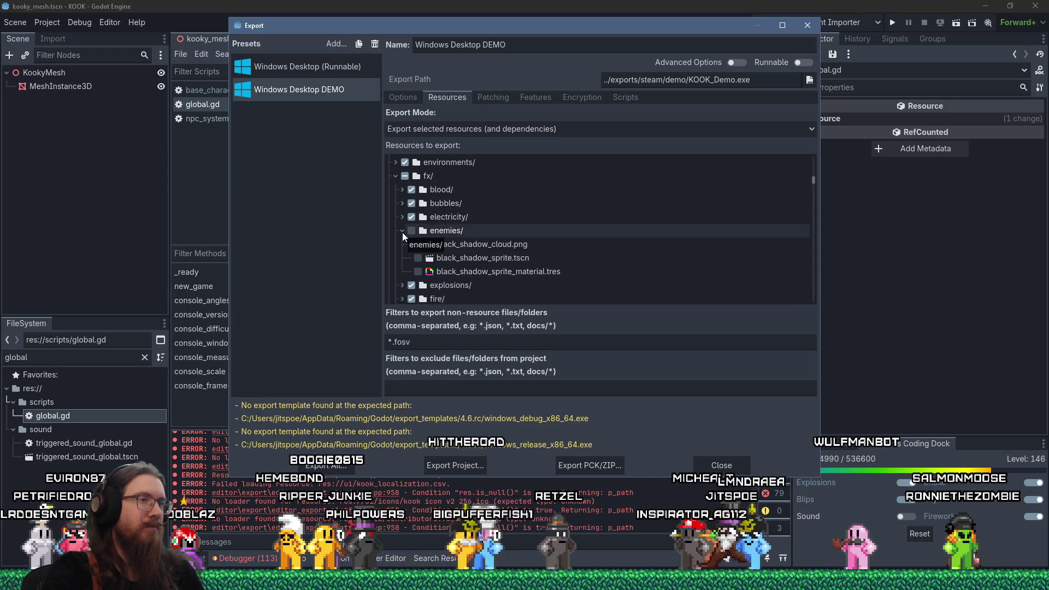
pyautogui.scroll(-10, 402, 231)
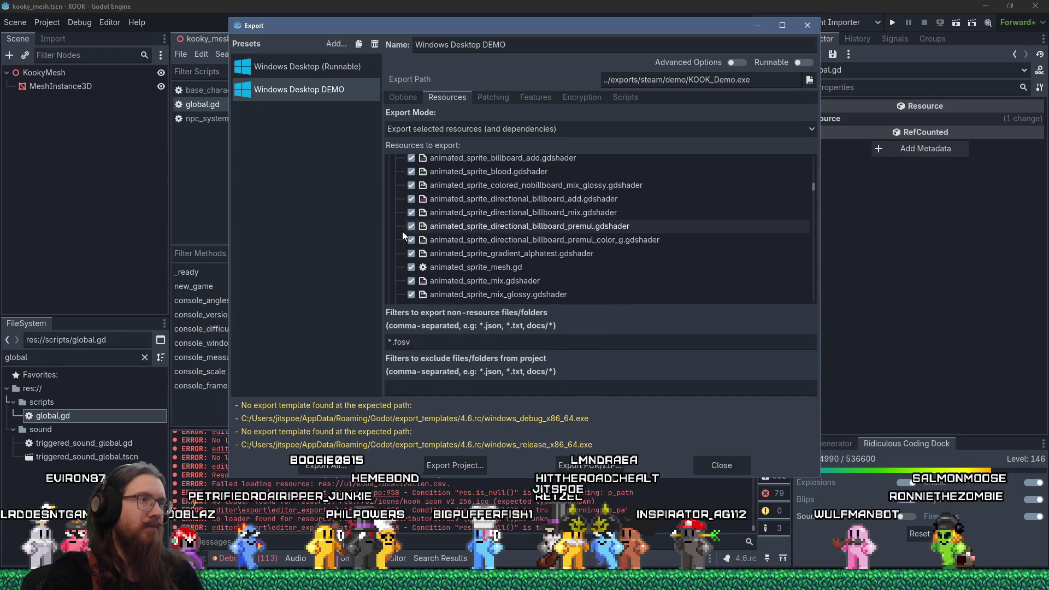
pyautogui.scroll(5, 402, 231)
pyautogui.click(402, 223)
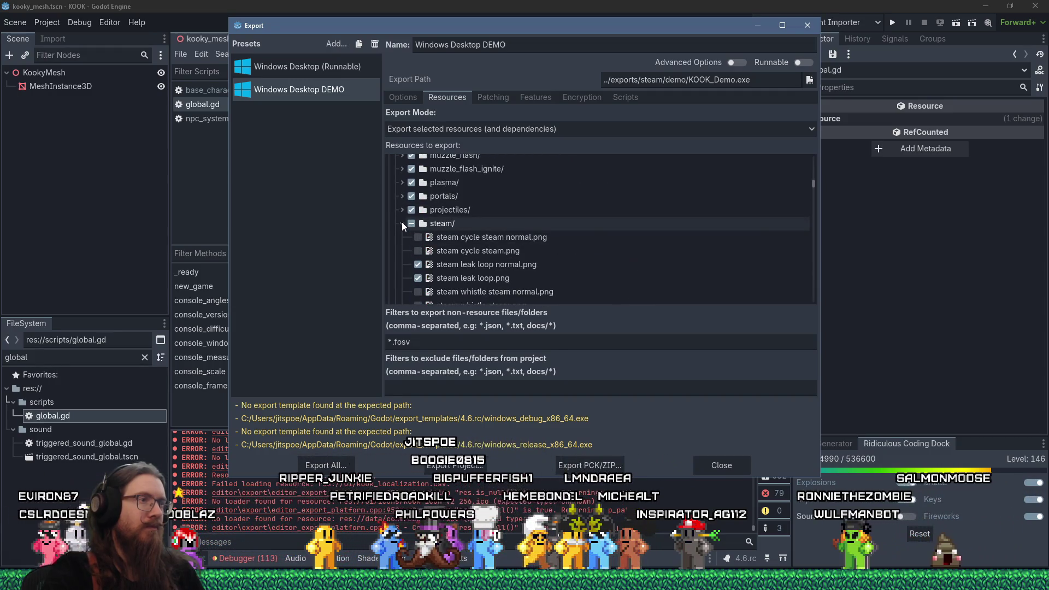
pyautogui.scroll(6, 402, 222)
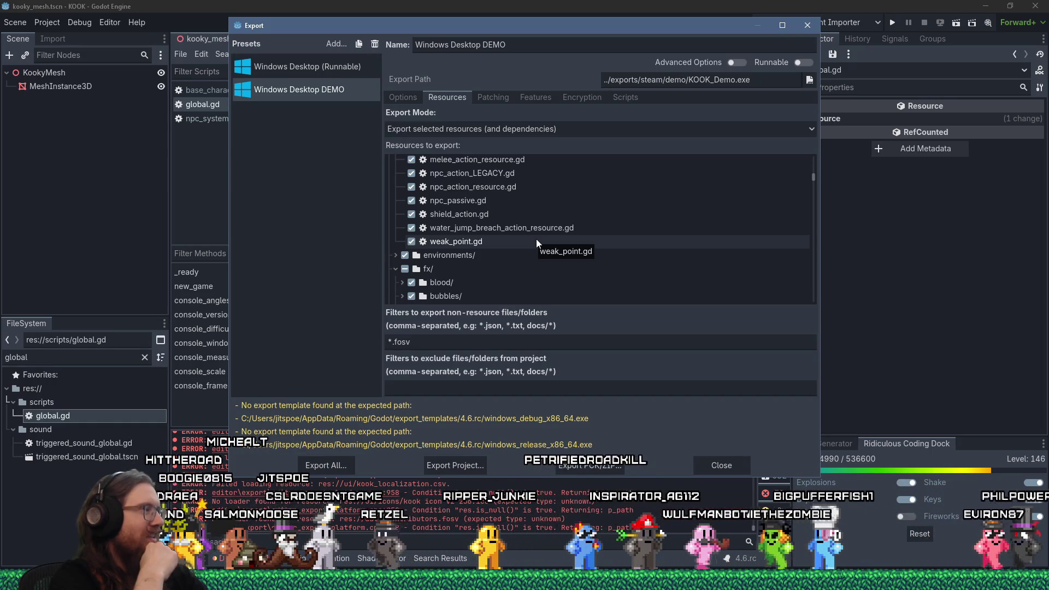
pyautogui.scroll(-10, 536, 240)
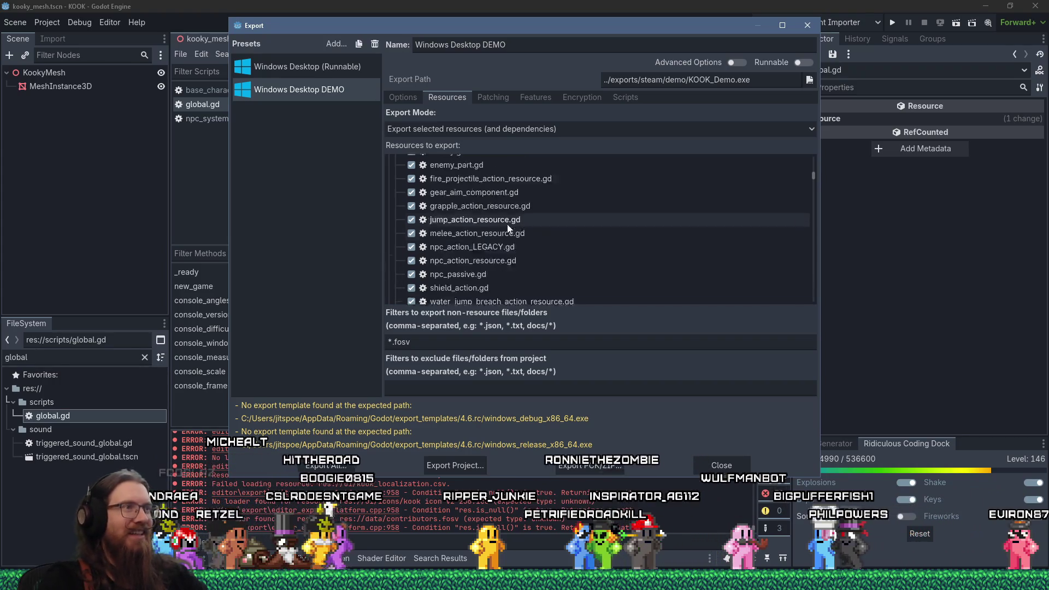
pyautogui.scroll(15, 500, 216)
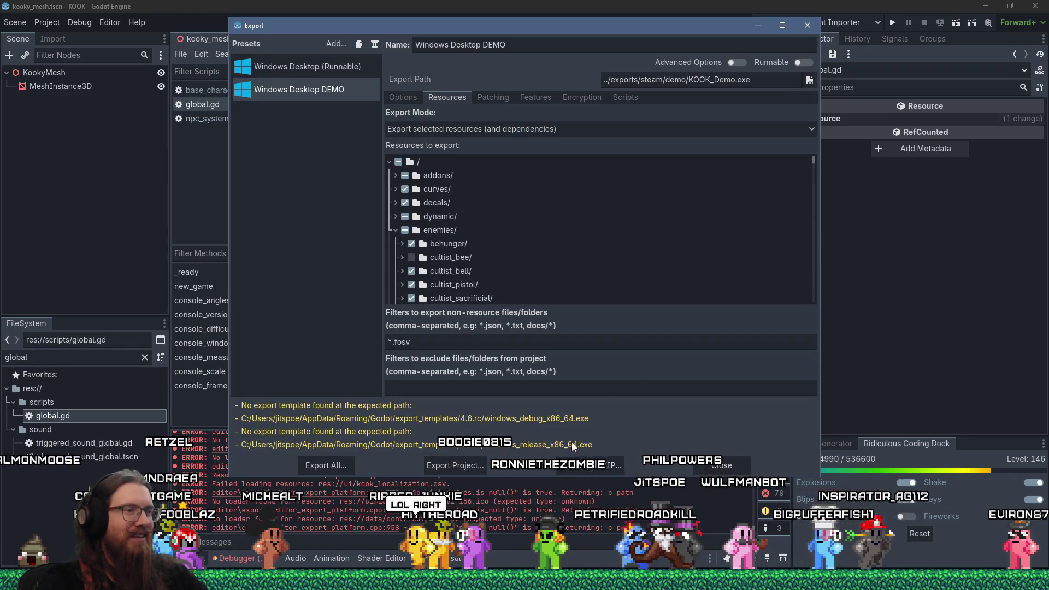
pyautogui.click(461, 466)
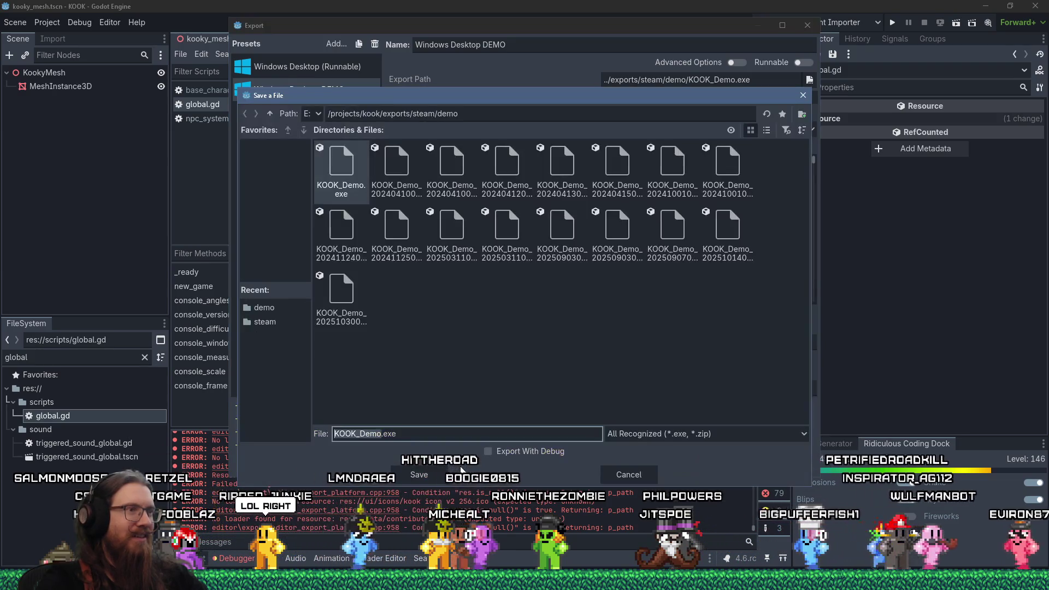
# Step: Save the export as KOOK_Demo.exe, confirm overwriting it, and close the Export window
pyautogui.click(435, 475)
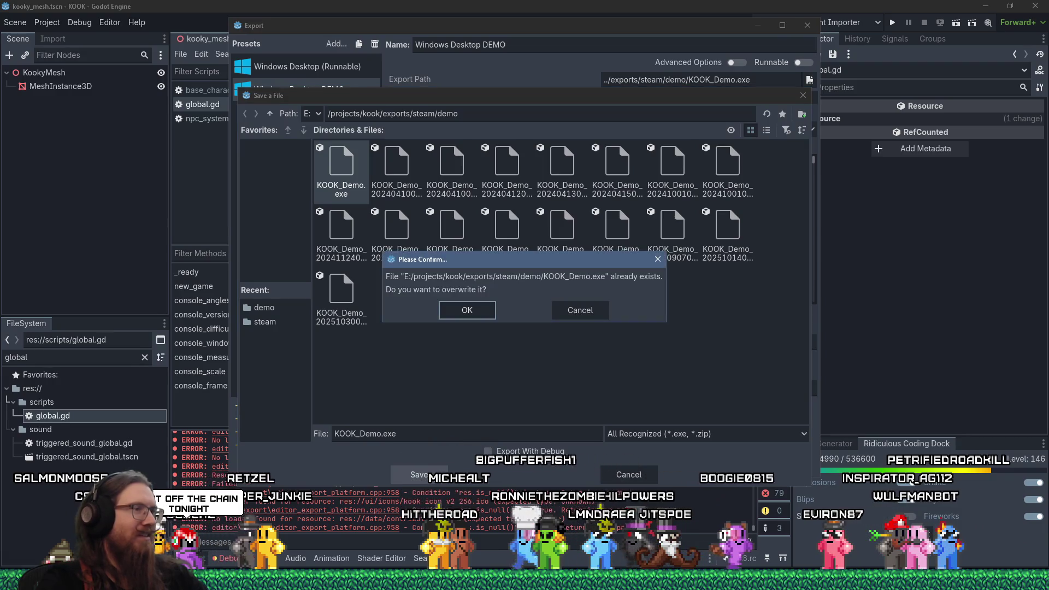
pyautogui.click(482, 316)
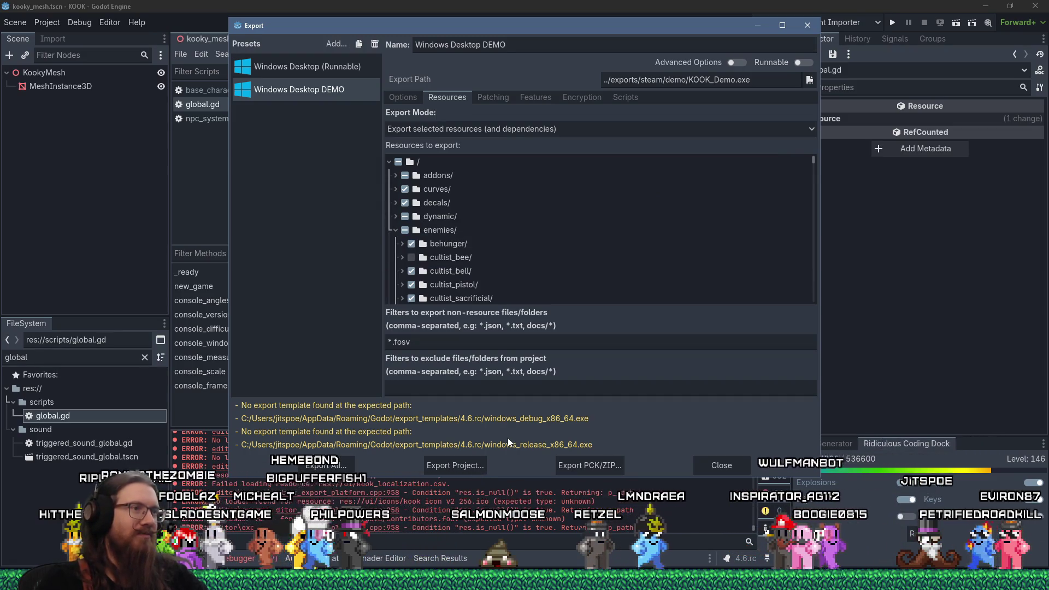
pyautogui.click(721, 466)
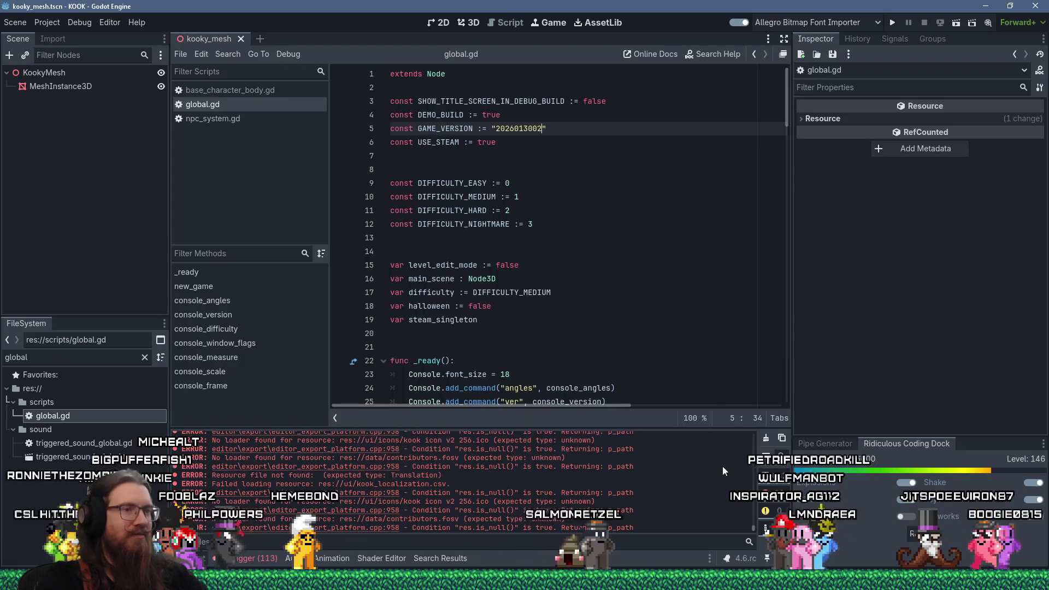
# Step: Delete all three files from the KOOK Demo folder
pyautogui.hotkey('alt', 'Tab')
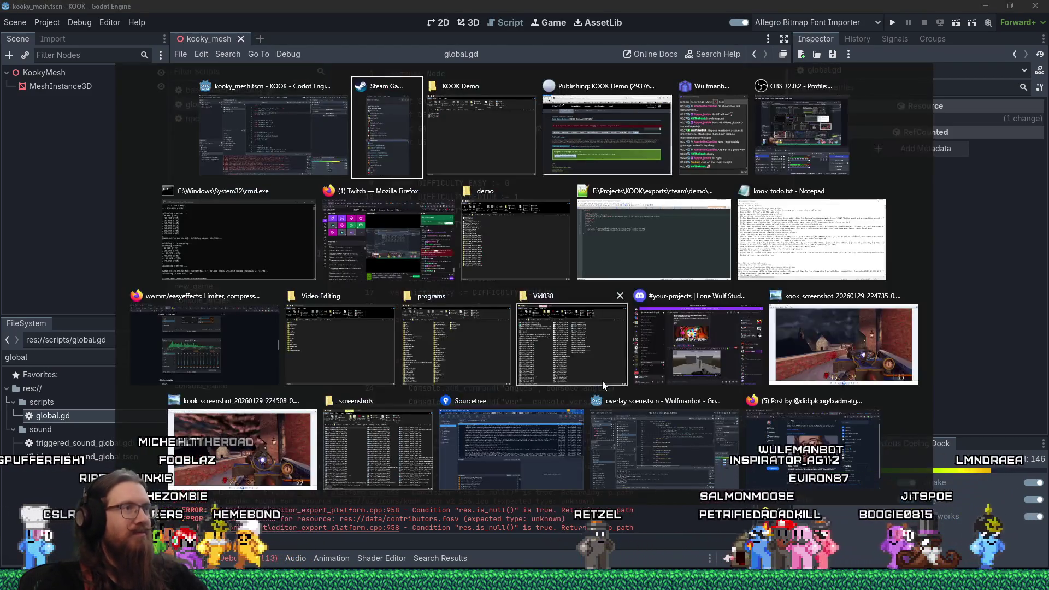
pyautogui.hotkey('alt', 'Tab')
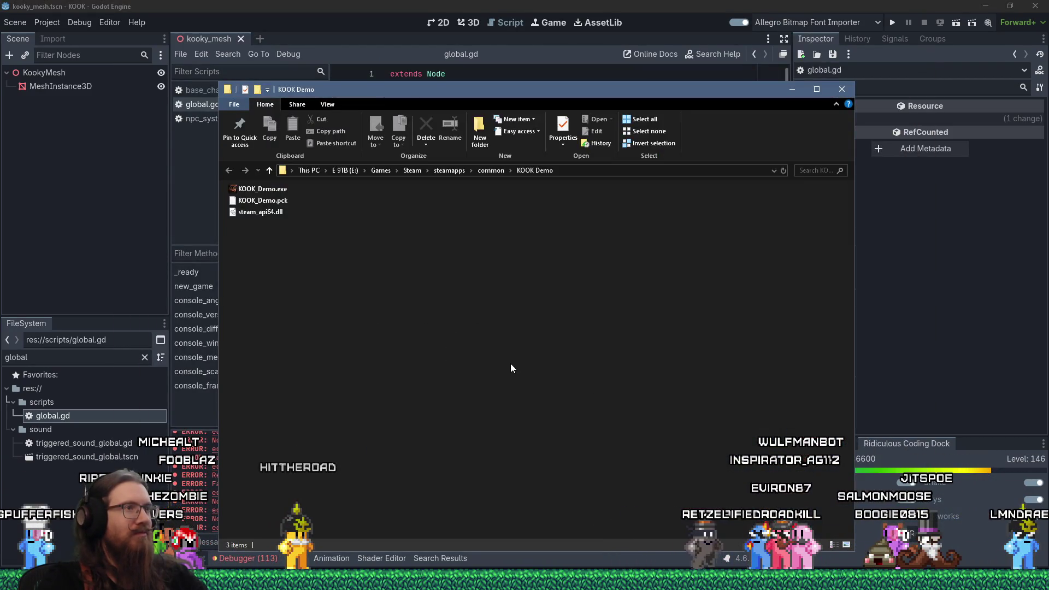
pyautogui.moveTo(436, 336); pyautogui.dragTo(254, 190)
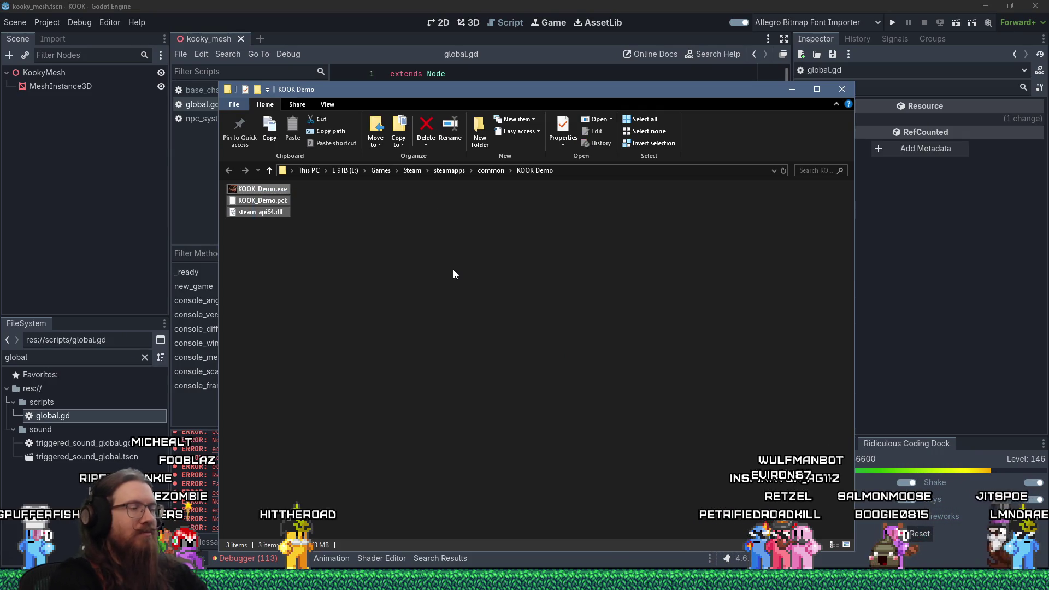
pyautogui.press('Delete')
pyautogui.press('Return')
# Step: Open app_2937650_kook_demo.vdf from the demo exports folder in Notepad++
pyautogui.hotkey('alt', 'Tab')
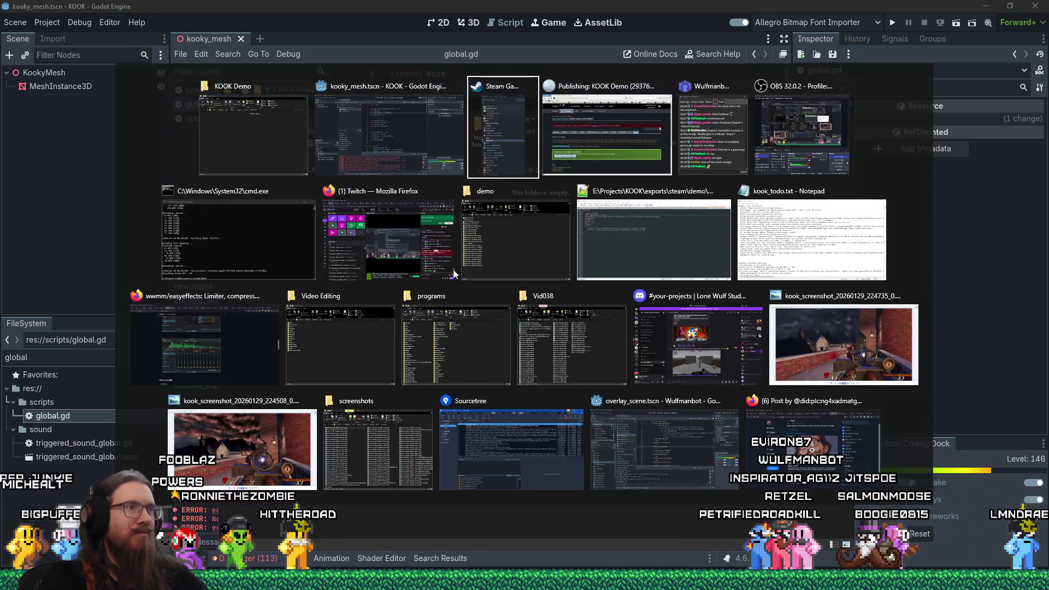
pyautogui.click(502, 234)
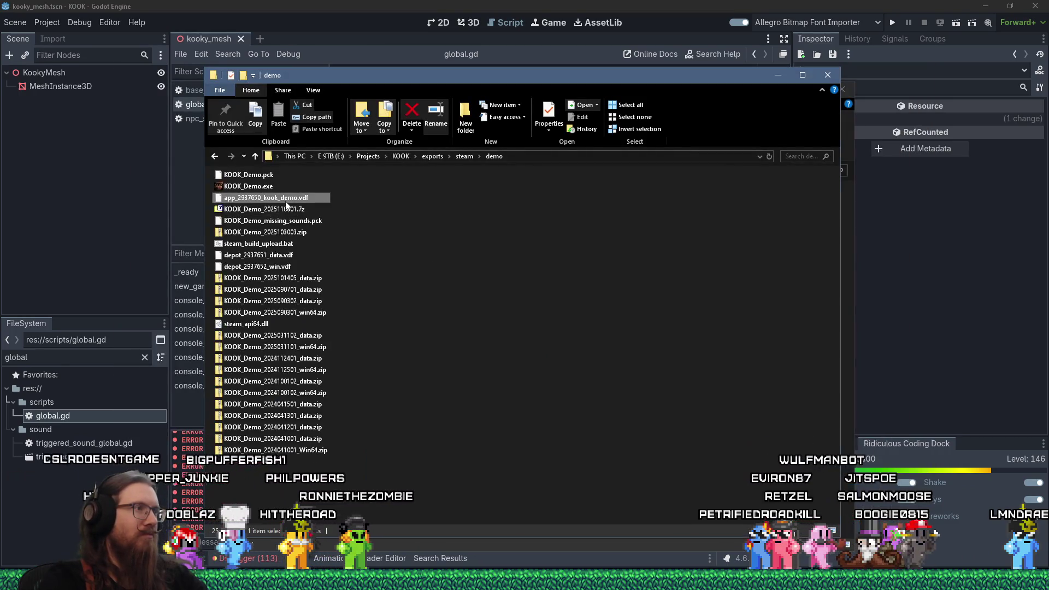
pyautogui.rightClick(286, 199)
pyautogui.click(314, 236)
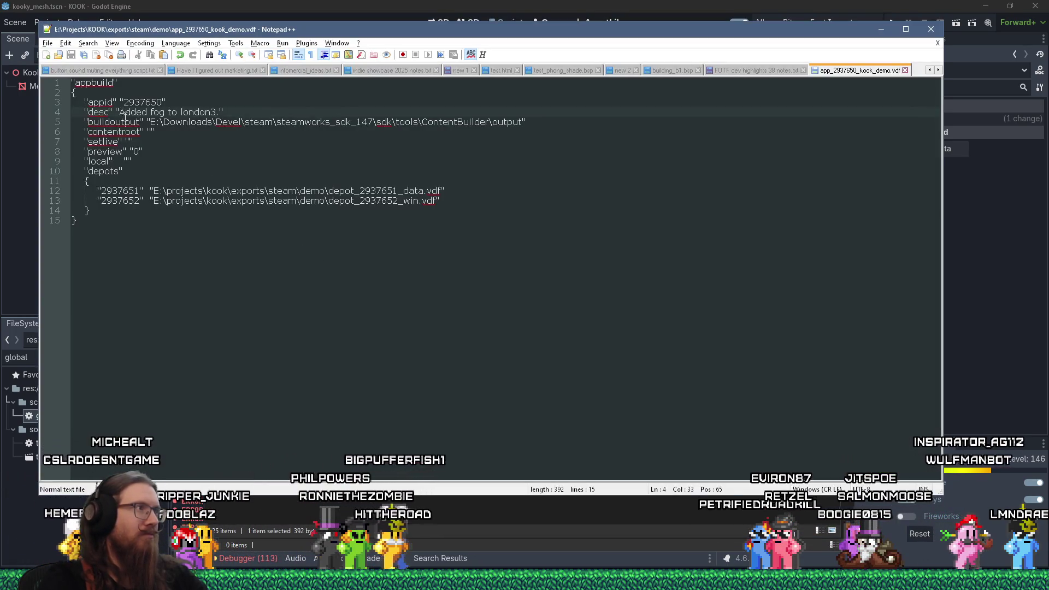
# Step: Change the vdf description to 'Fixed missing crosshairs', save, and open its containing folder
pyautogui.hotkey('ctrl', 'shift', 'Left')
pyautogui.hotkey('ctrl', 'shift', 'Left')
pyautogui.hotkey('ctrl', 'shift', 'Left')
pyautogui.write('Fixed missing crosshairs')
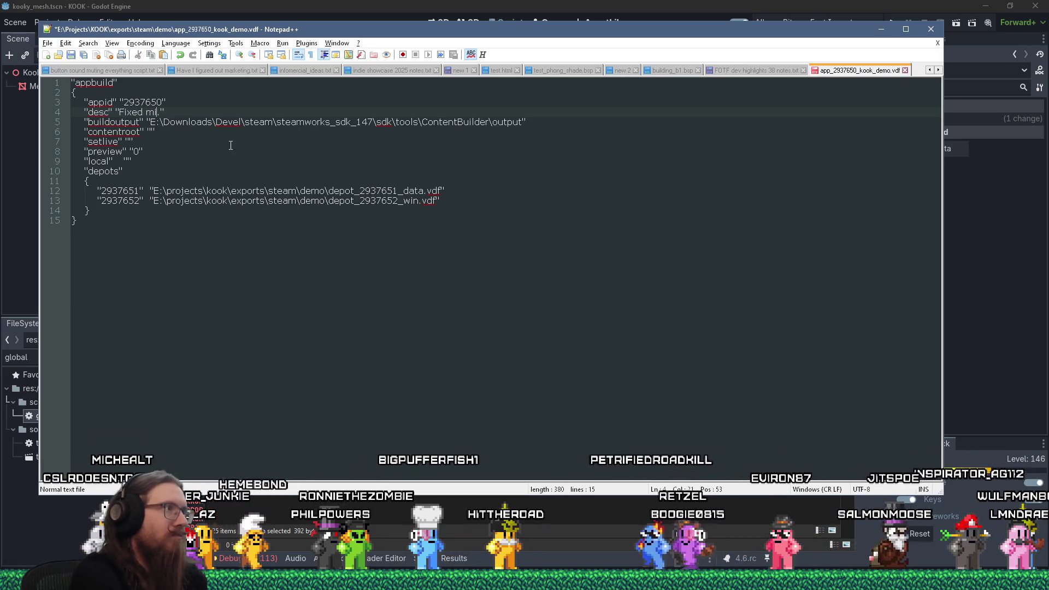
pyautogui.hotkey('ctrl', 's')
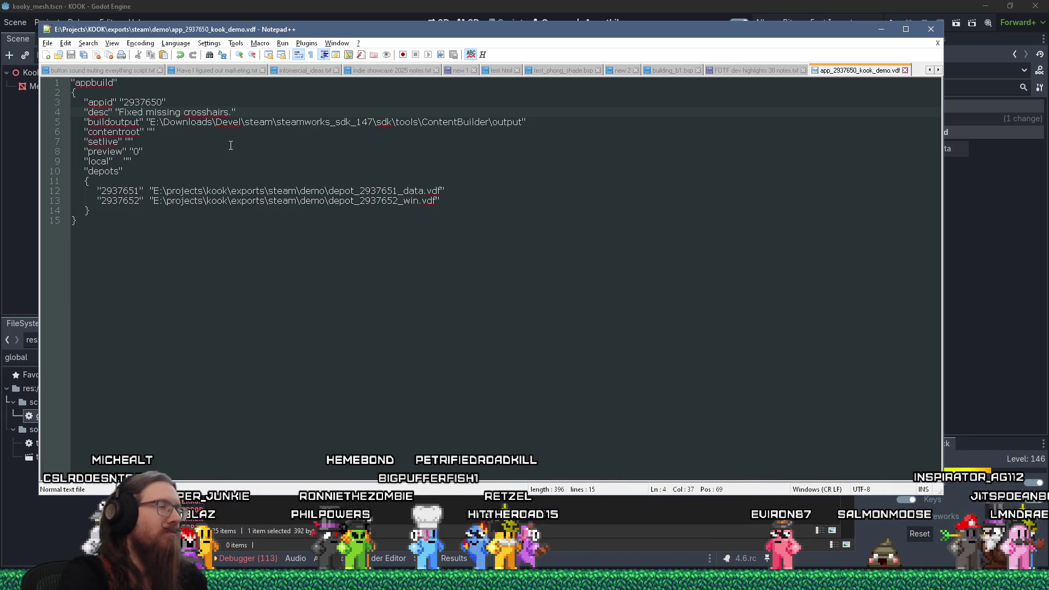
pyautogui.click(396, 513)
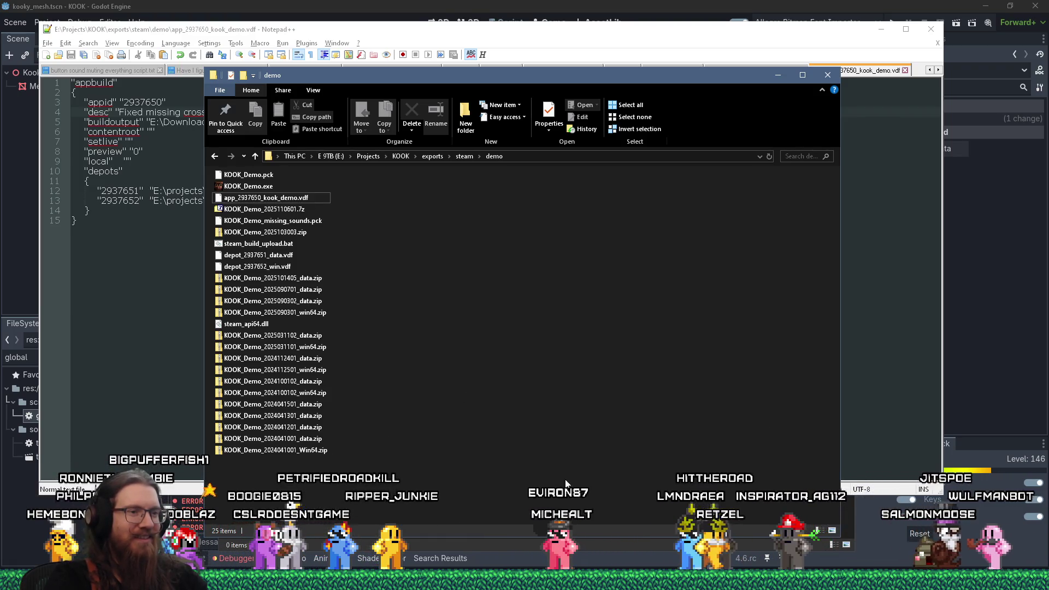
# Step: Move the demo folder window right and launch cmd.exe from its address bar
pyautogui.moveTo(504, 75); pyautogui.dragTo(595, 78)
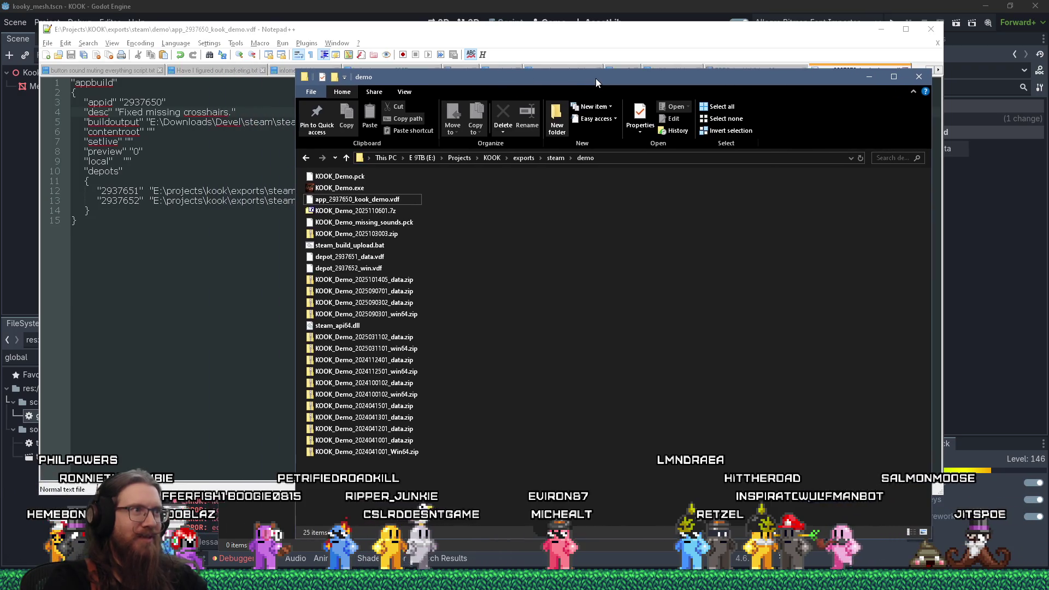
pyautogui.click(646, 159)
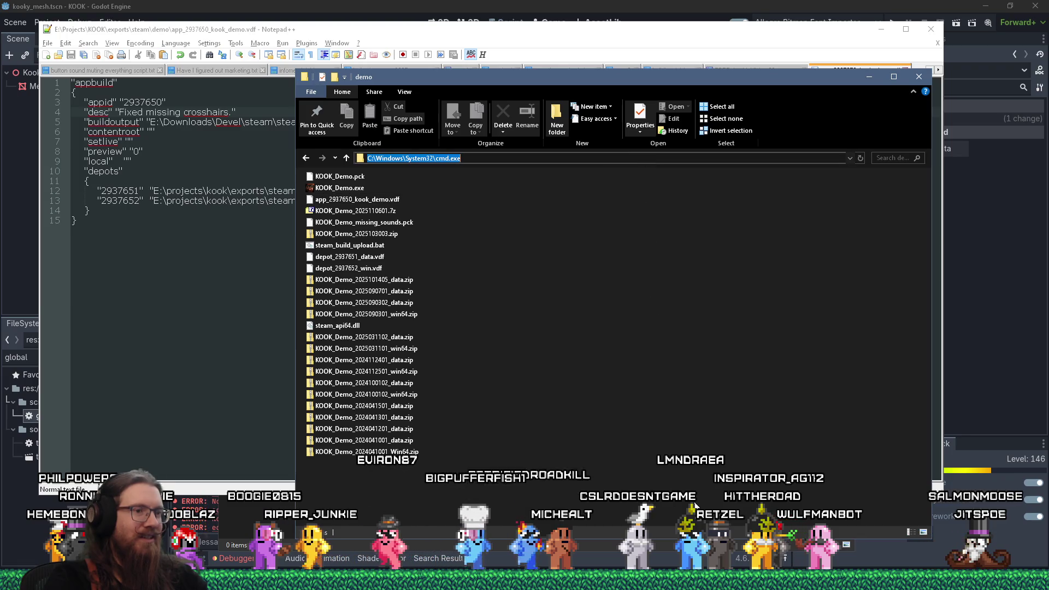
pyautogui.press('Return')
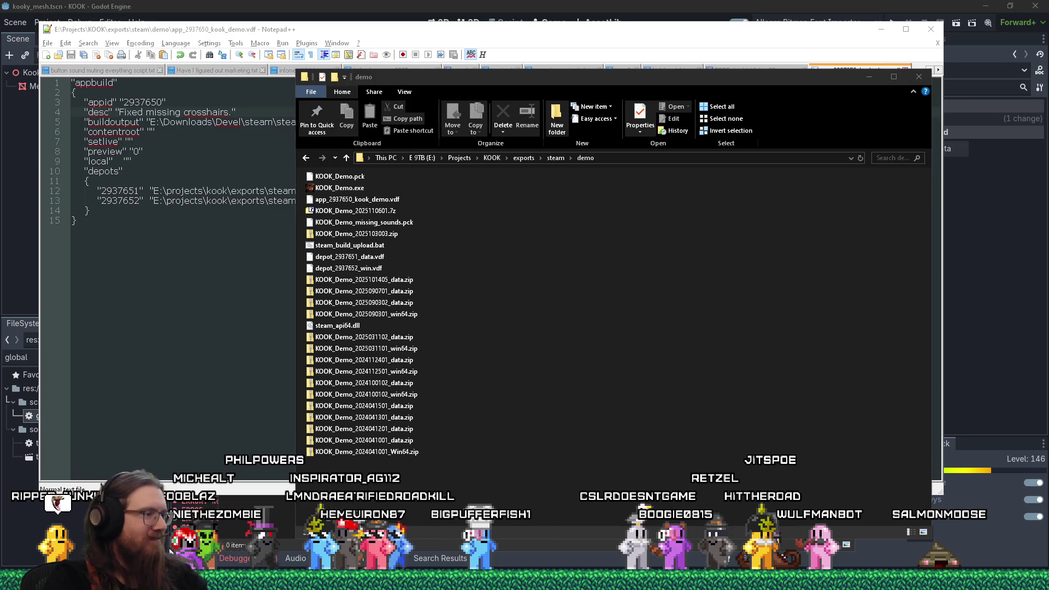
pyautogui.moveTo(525, 580)
pyautogui.moveTo(55, 579)
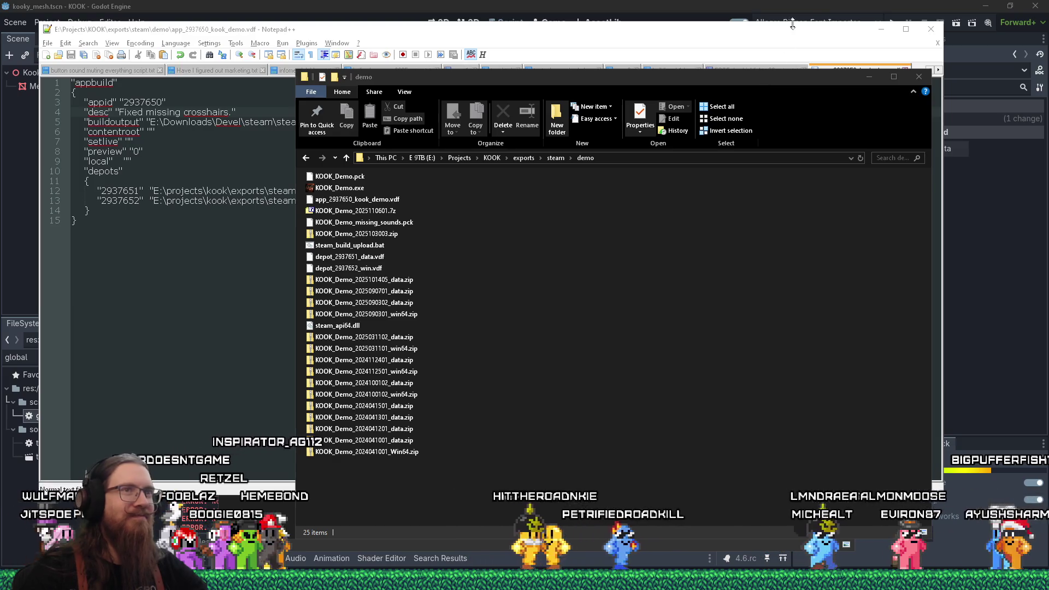
# Step: Save and close the FOTF dev highlights 38 notes, minimize Notepad++, and reposition the demo folder
pyautogui.click(787, 68)
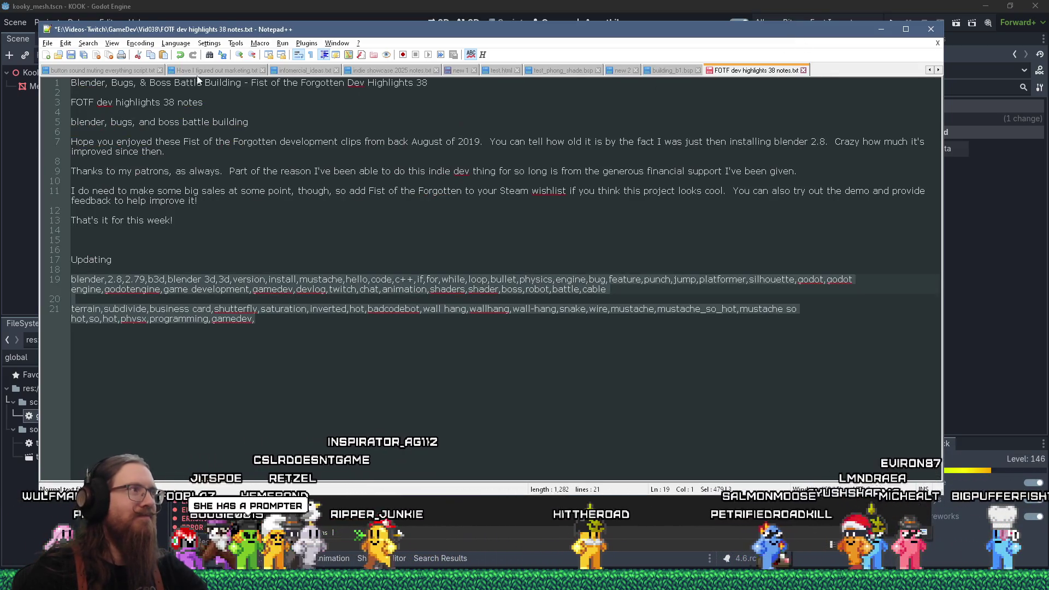
pyautogui.click(71, 55)
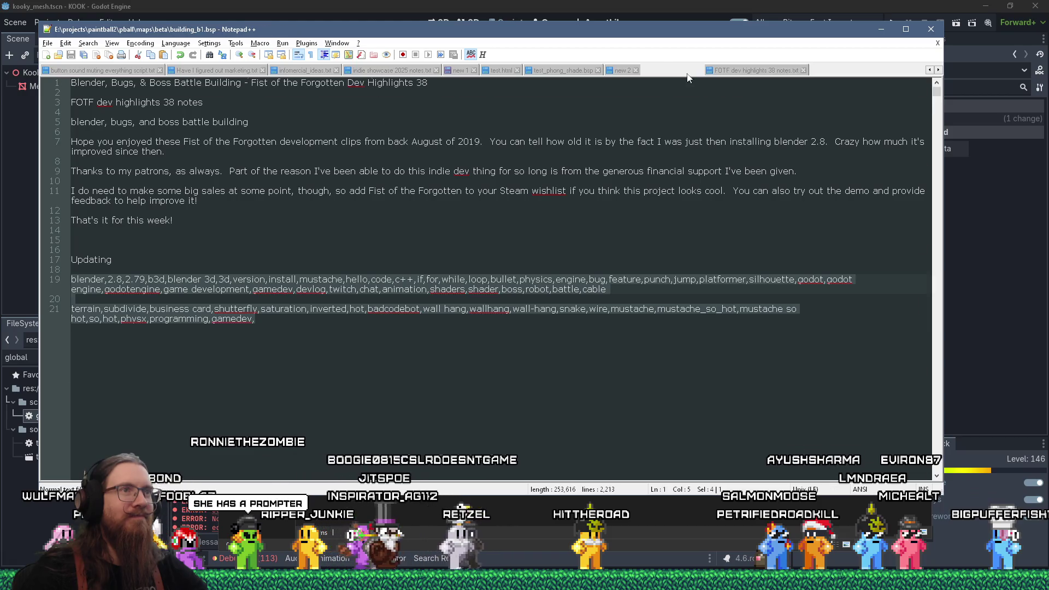
pyautogui.middleClick(733, 71)
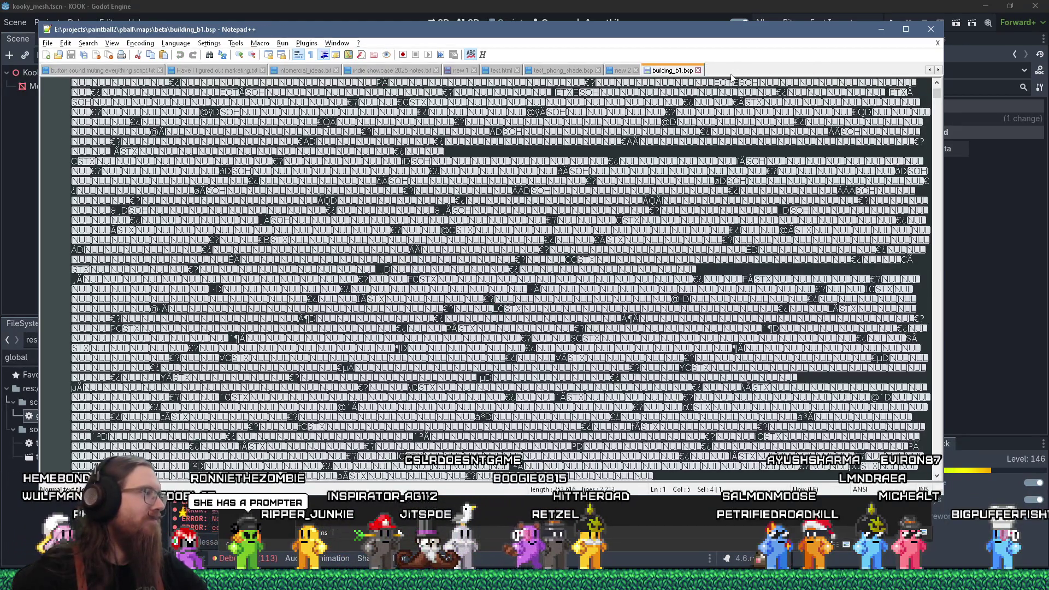
pyautogui.click(876, 32)
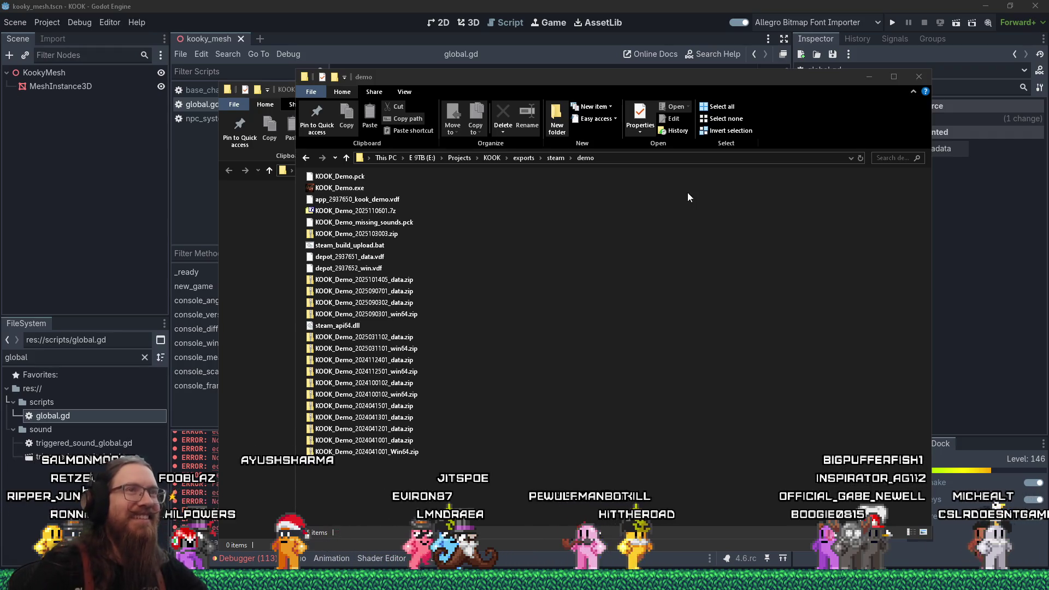
pyautogui.moveTo(818, 94); pyautogui.dragTo(874, 92)
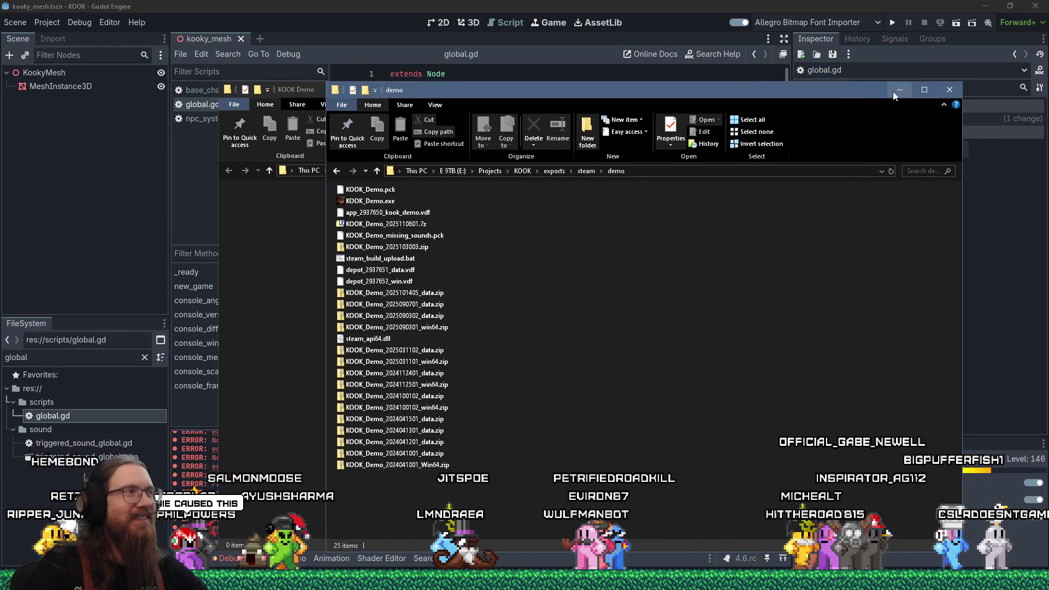
# Step: Check KOOK Demo's installed files (343.81 MB) in its Steam Properties, then close the window
pyautogui.click(892, 91)
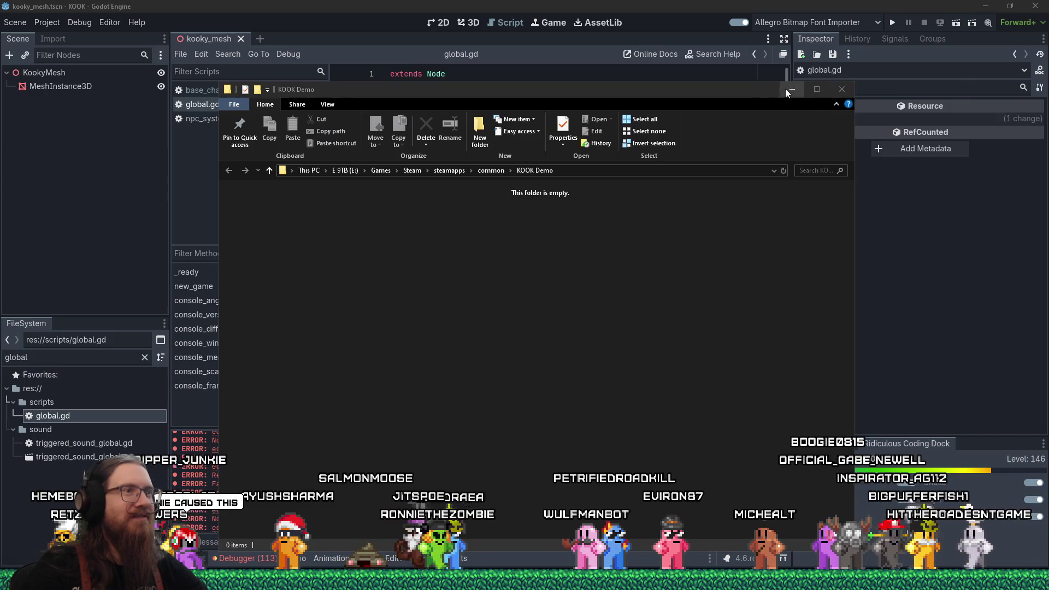
pyautogui.moveTo(732, 96); pyautogui.dragTo(755, 110)
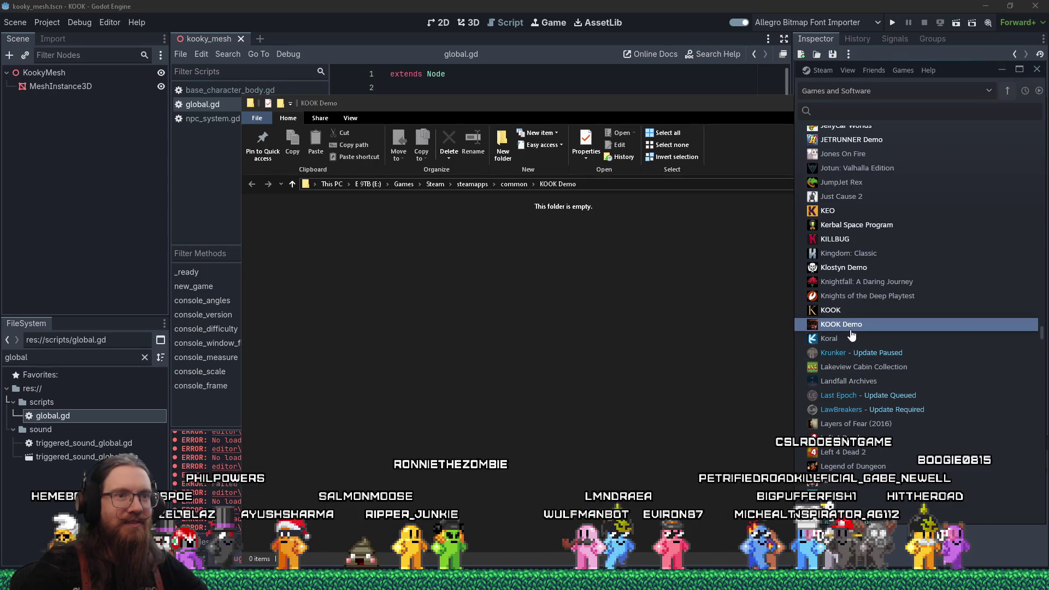
pyautogui.rightClick(850, 330)
pyautogui.click(880, 415)
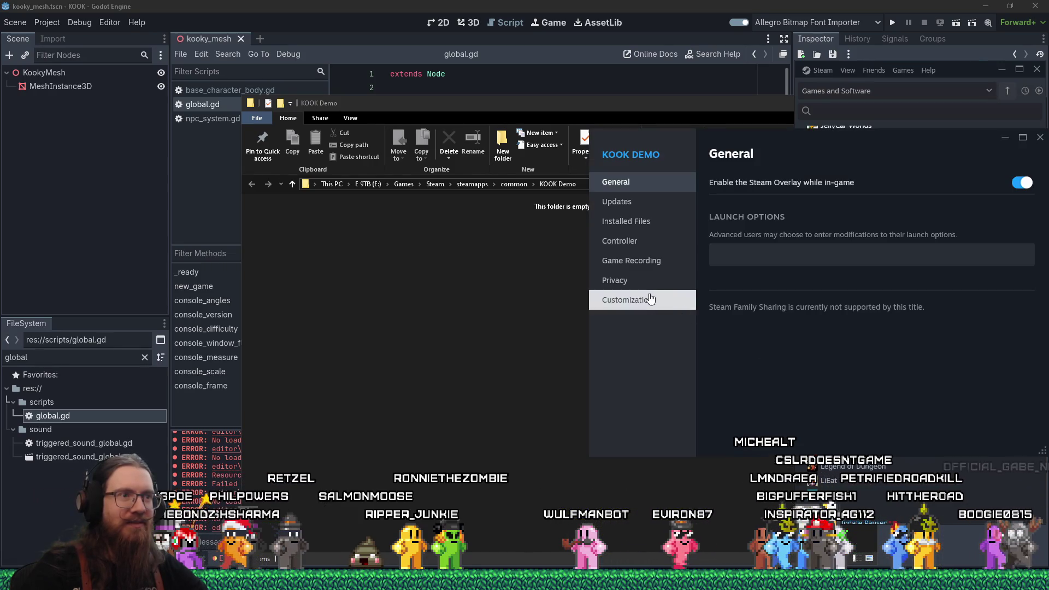
pyautogui.click(644, 229)
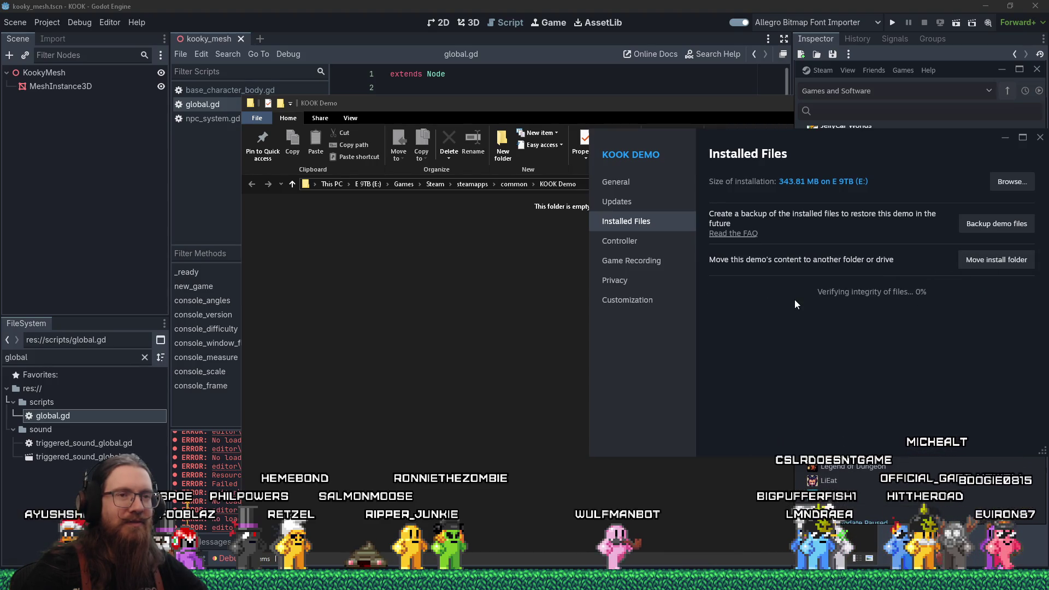
pyautogui.click(523, 5)
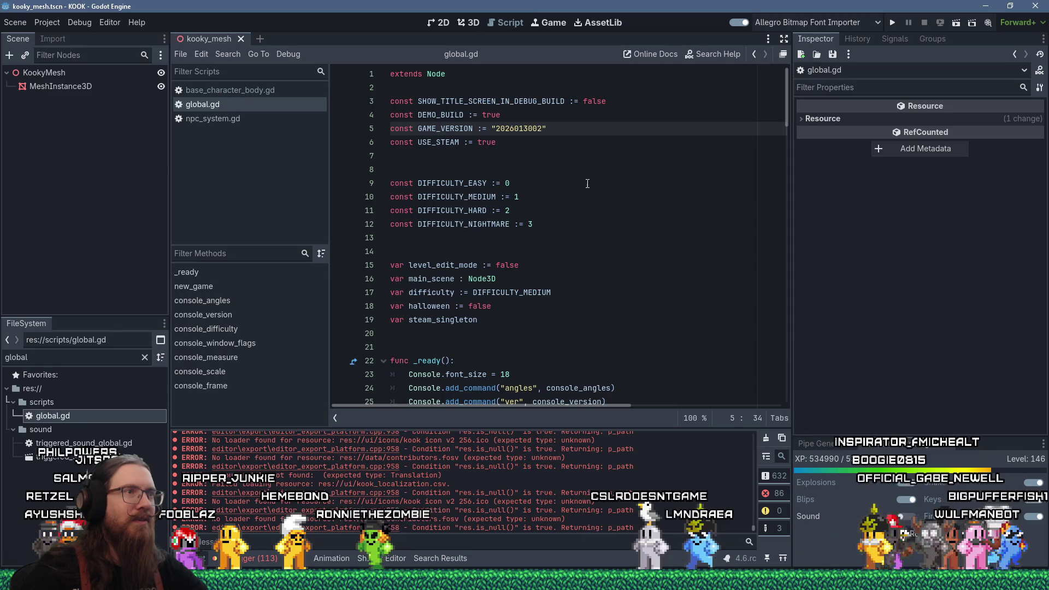
pyautogui.hotkey('alt', 'Tab')
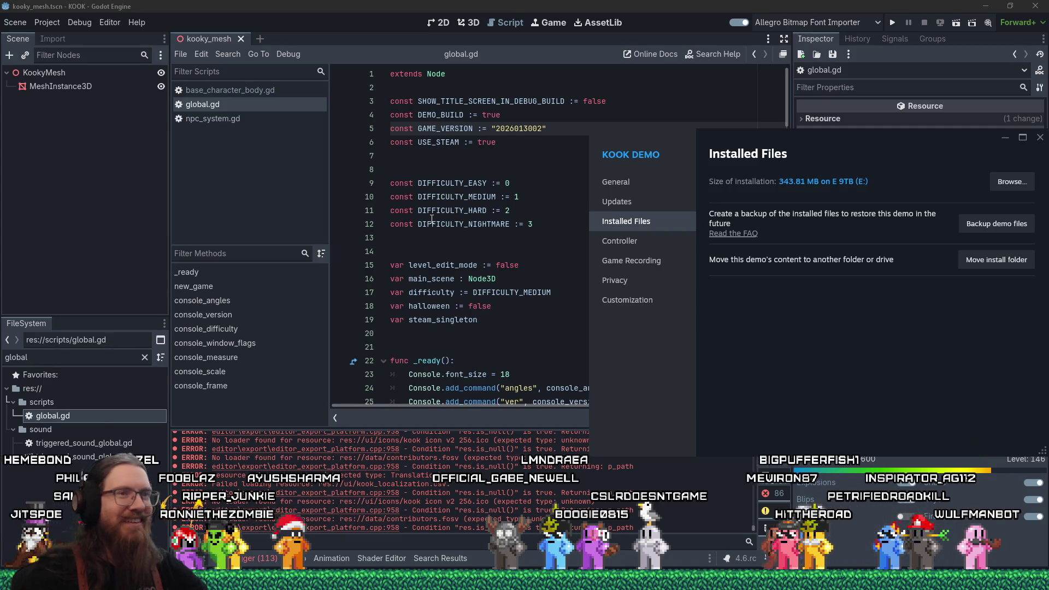
pyautogui.click(1039, 137)
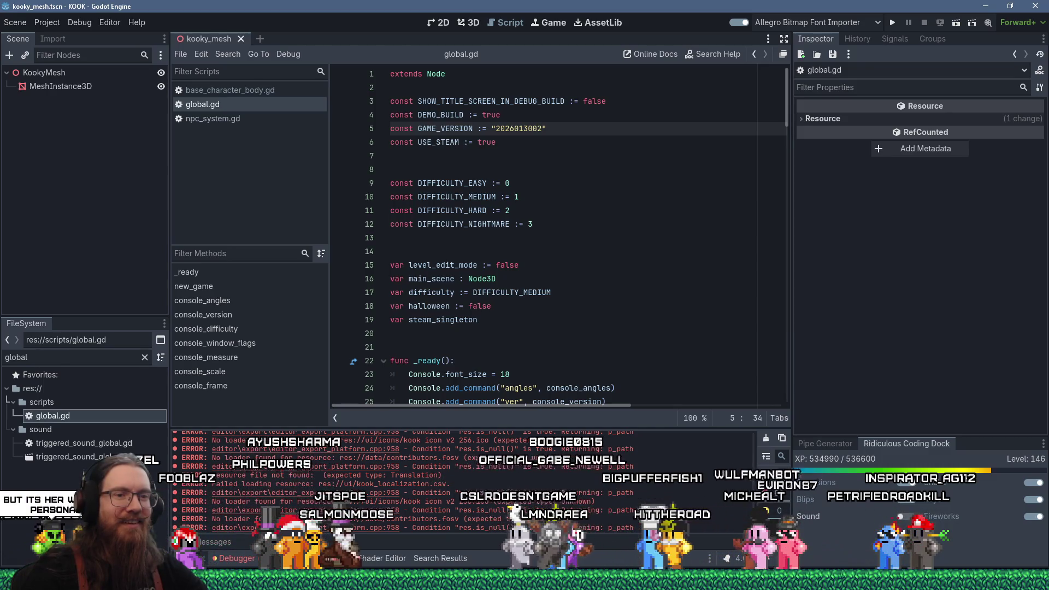
pyautogui.hotkey('alt', 'Tab')
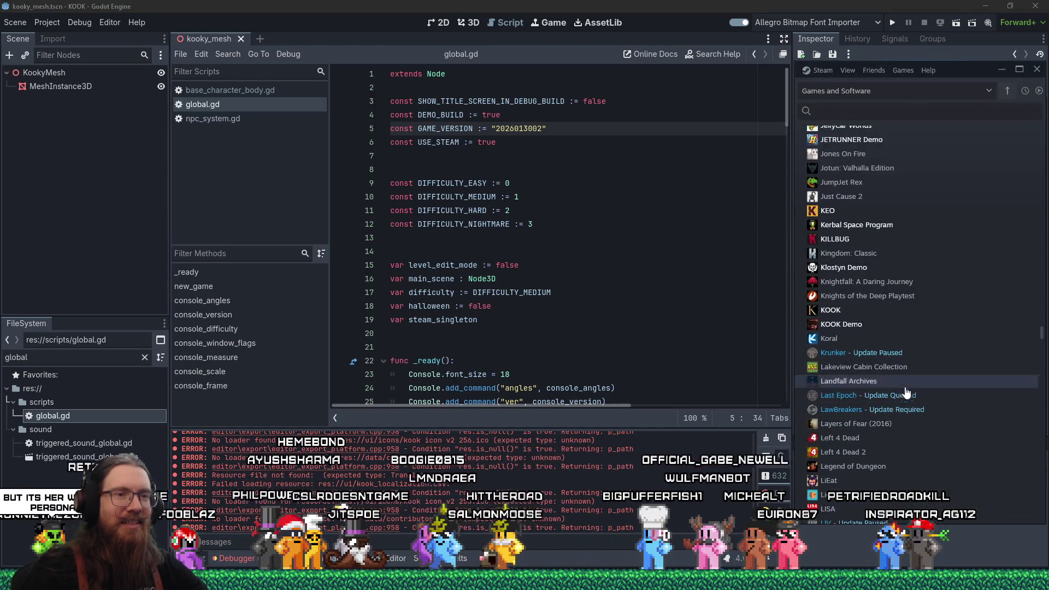
# Step: Launch KOOK Demo from the Steam library and start a new game
pyautogui.doubleClick(861, 327)
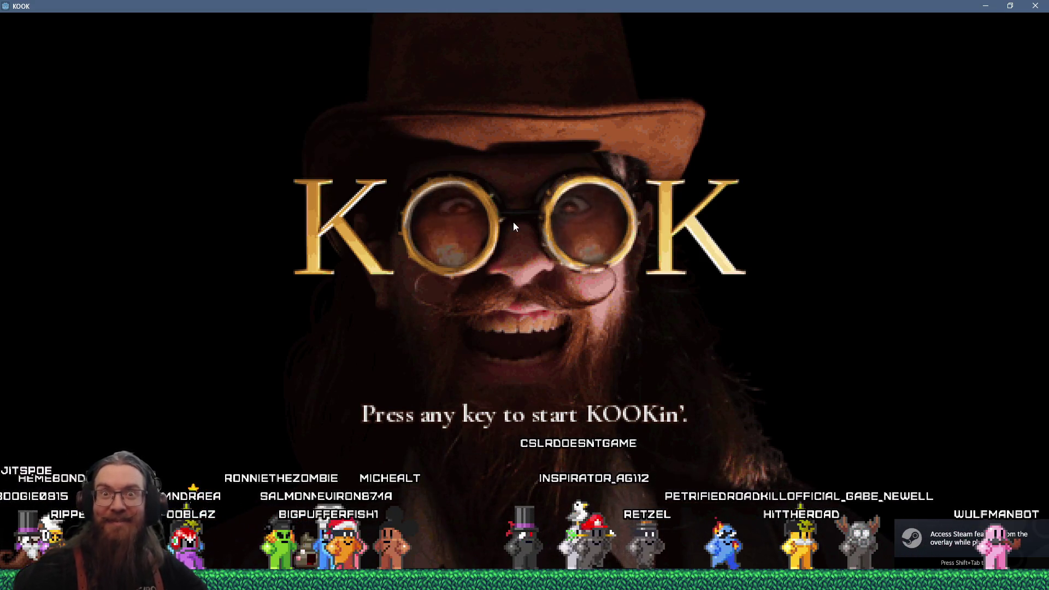
pyautogui.click(558, 401)
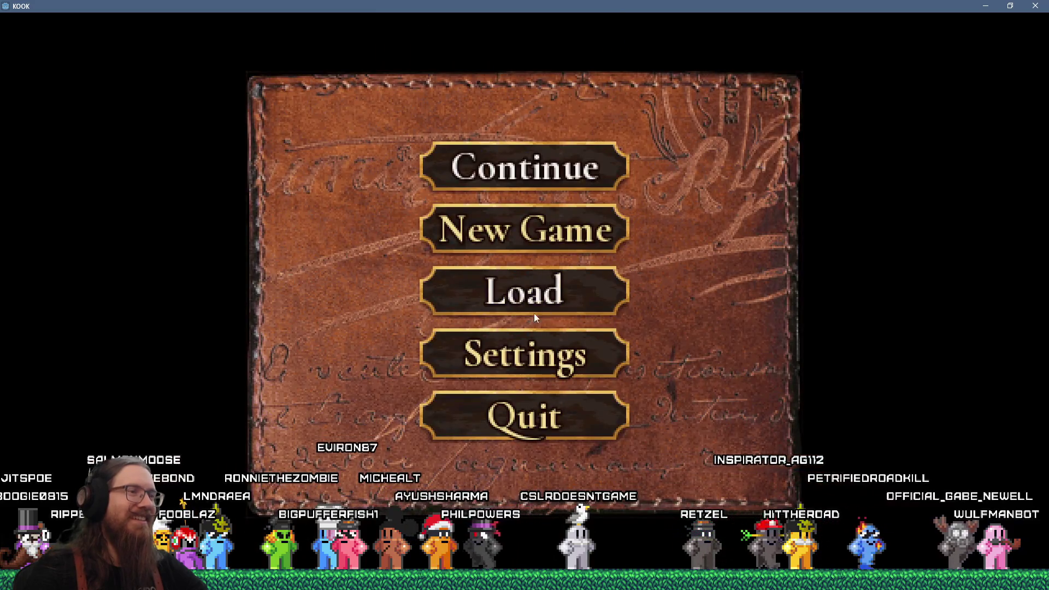
pyautogui.click(513, 216)
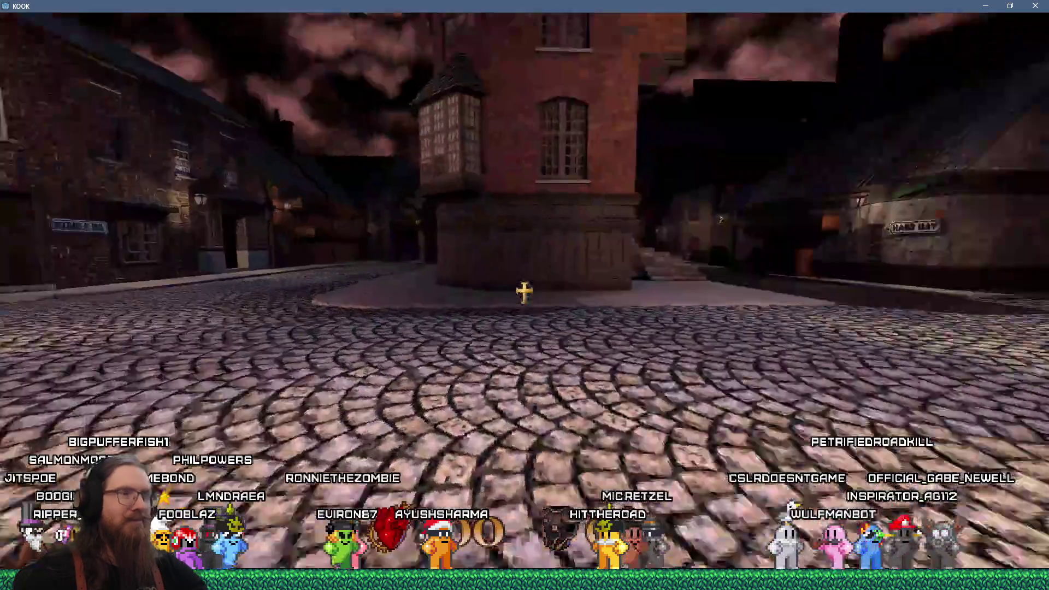
# Step: Walk through the medium-difficulty and purple portals onto the London street, then pause
pyautogui.press('w')
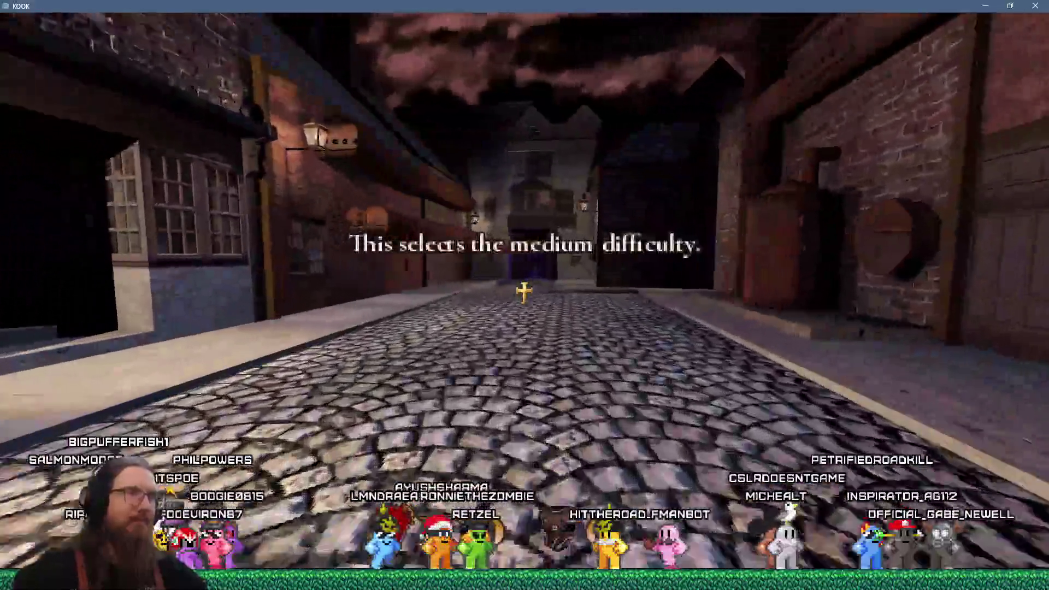
pyautogui.press('w')
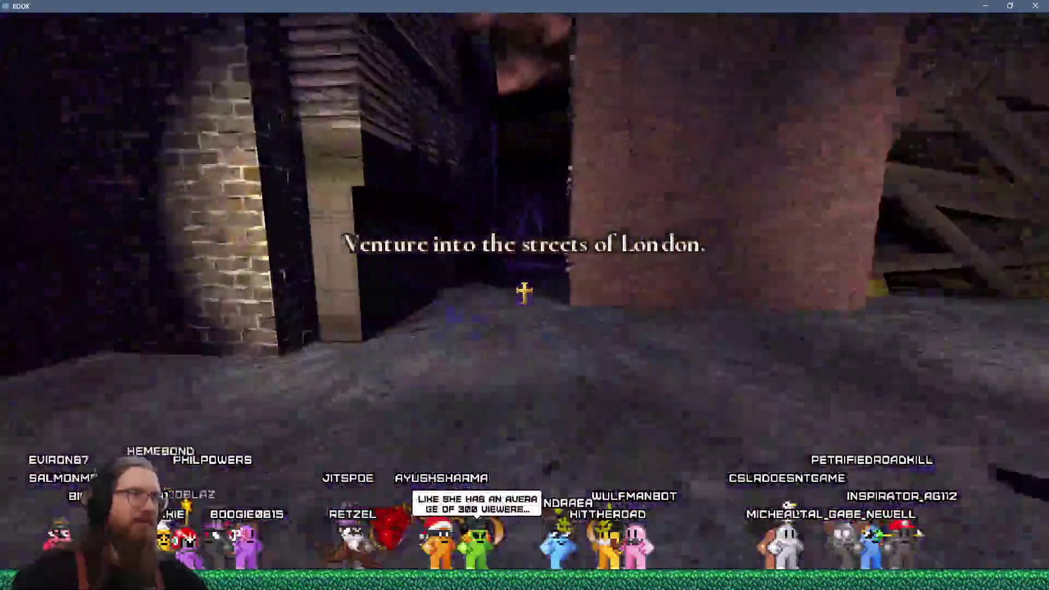
pyautogui.press('w')
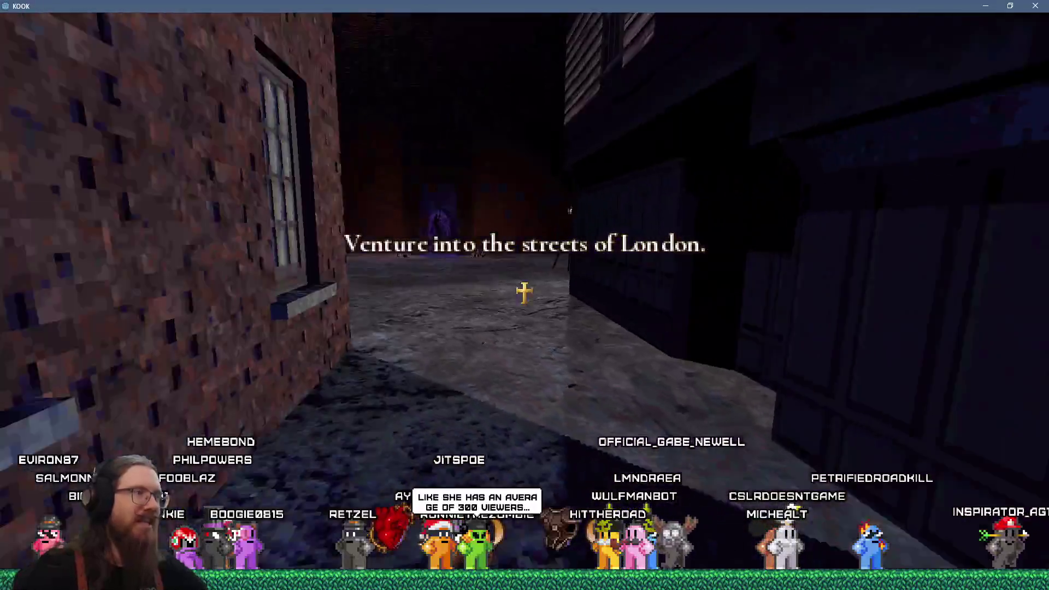
pyautogui.press('w')
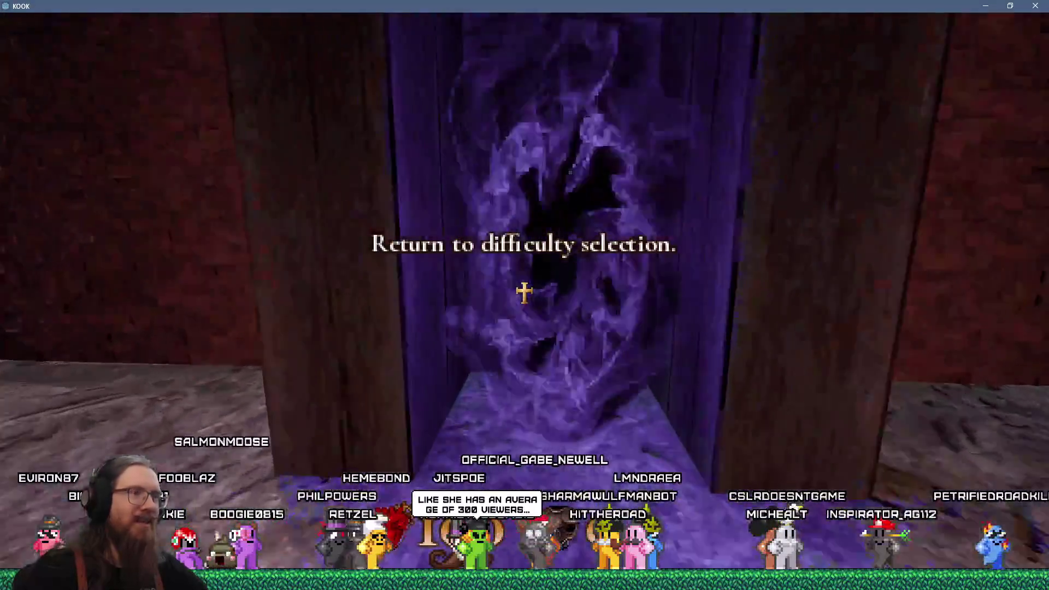
pyautogui.press('w')
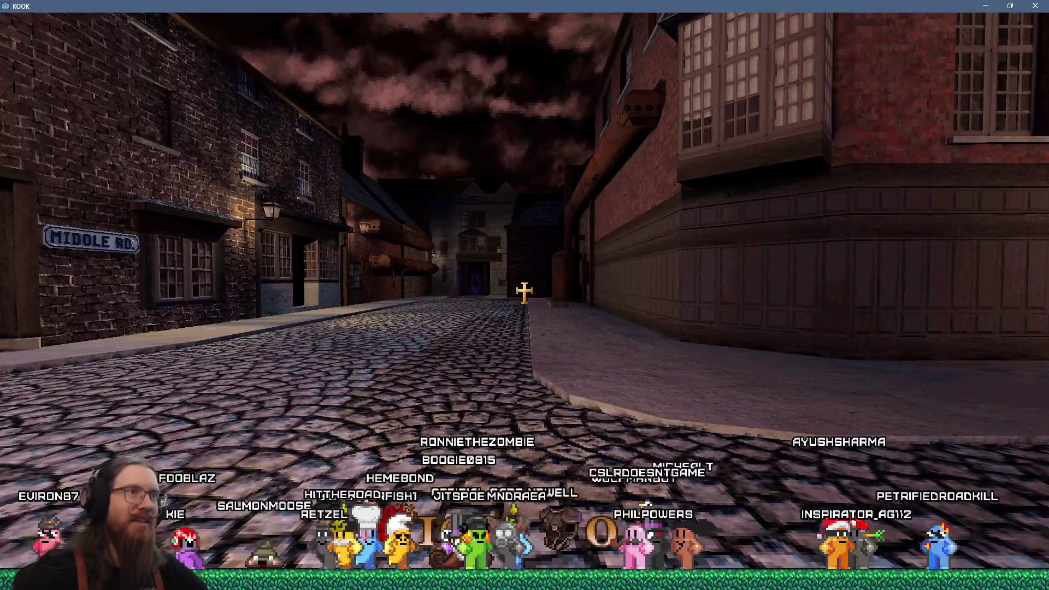
pyautogui.press('w')
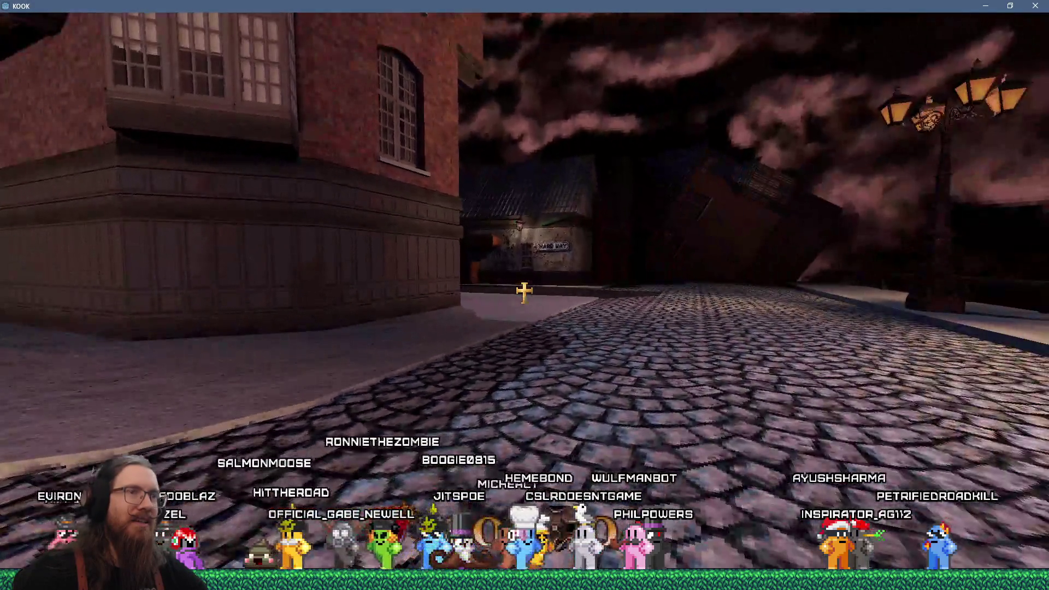
pyautogui.press('w')
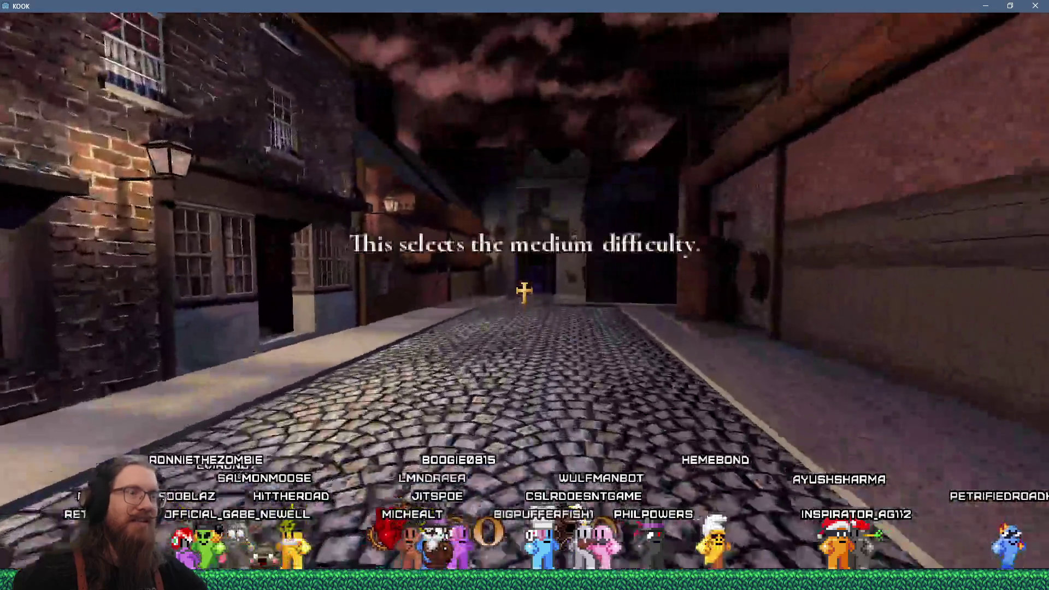
pyautogui.press('w')
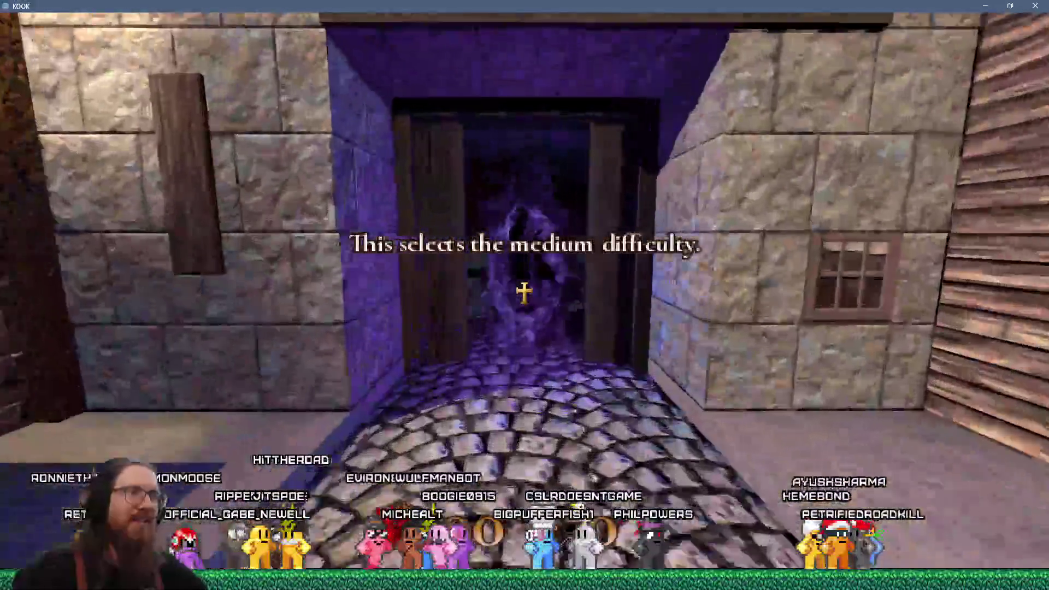
pyautogui.press('w')
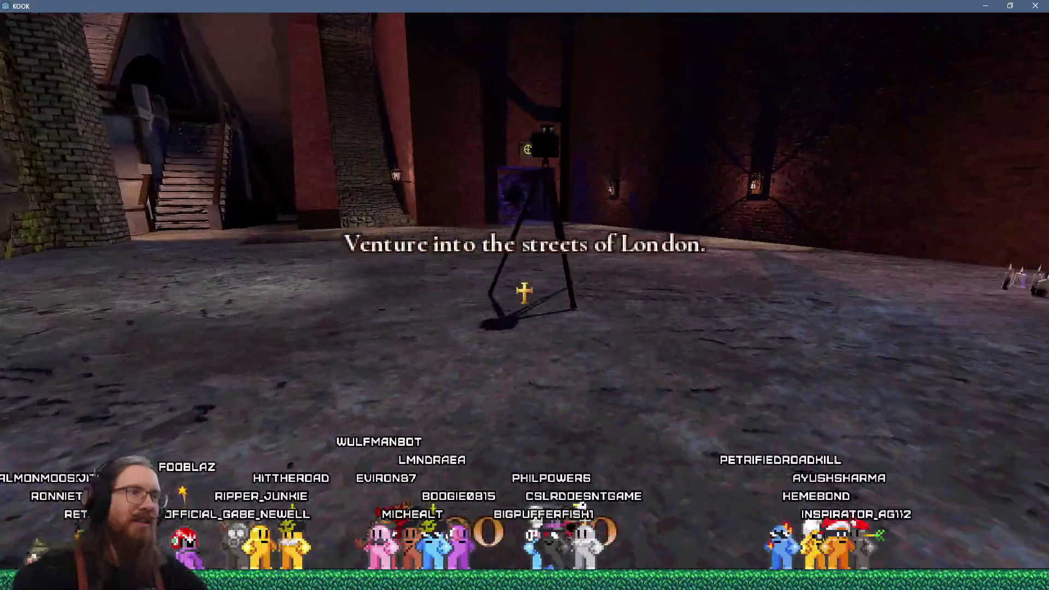
pyautogui.press('w')
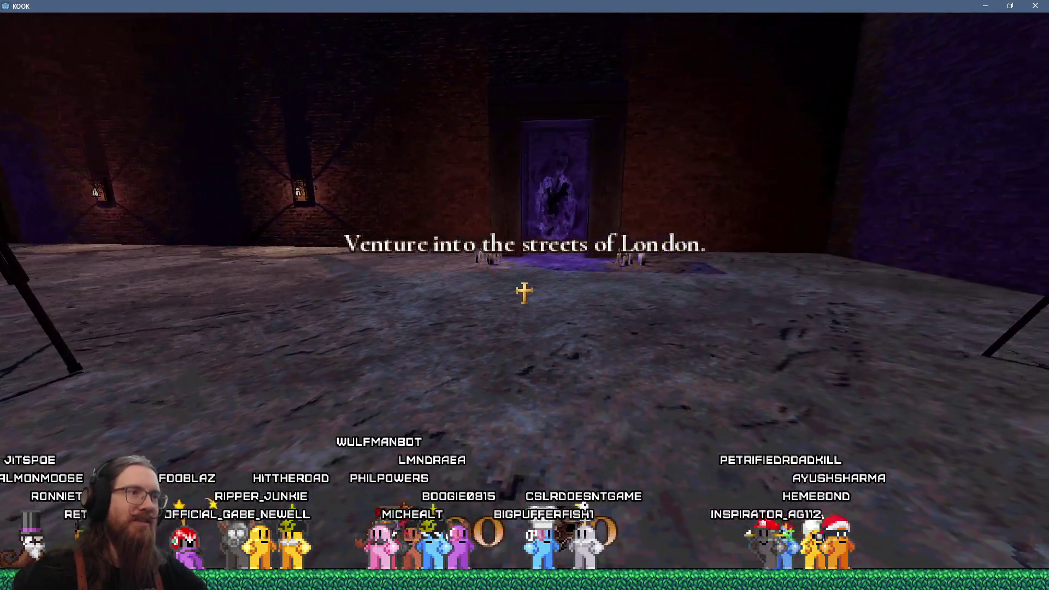
pyautogui.press('w')
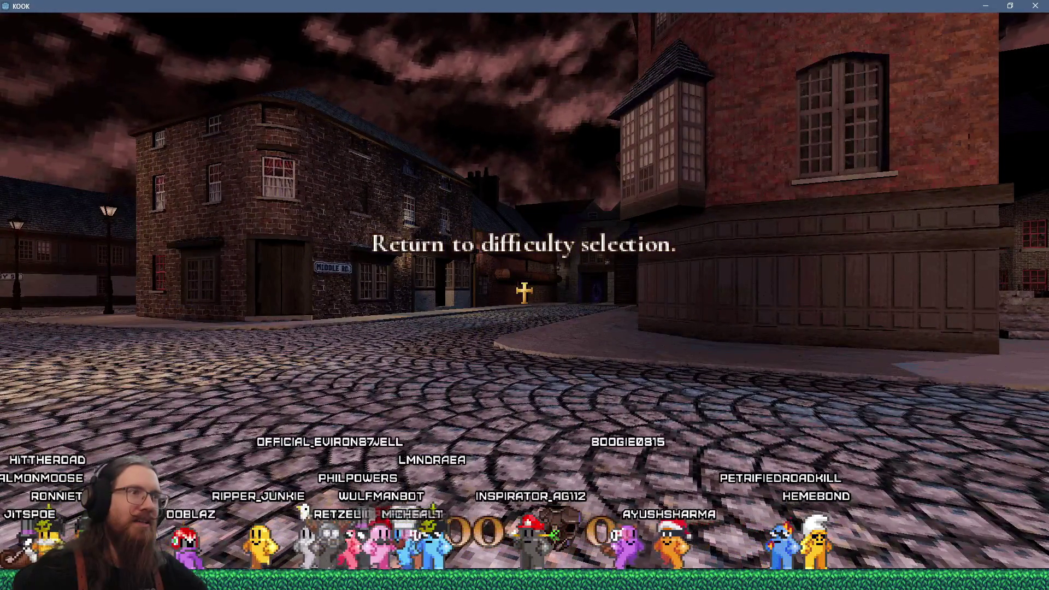
pyautogui.press('Escape')
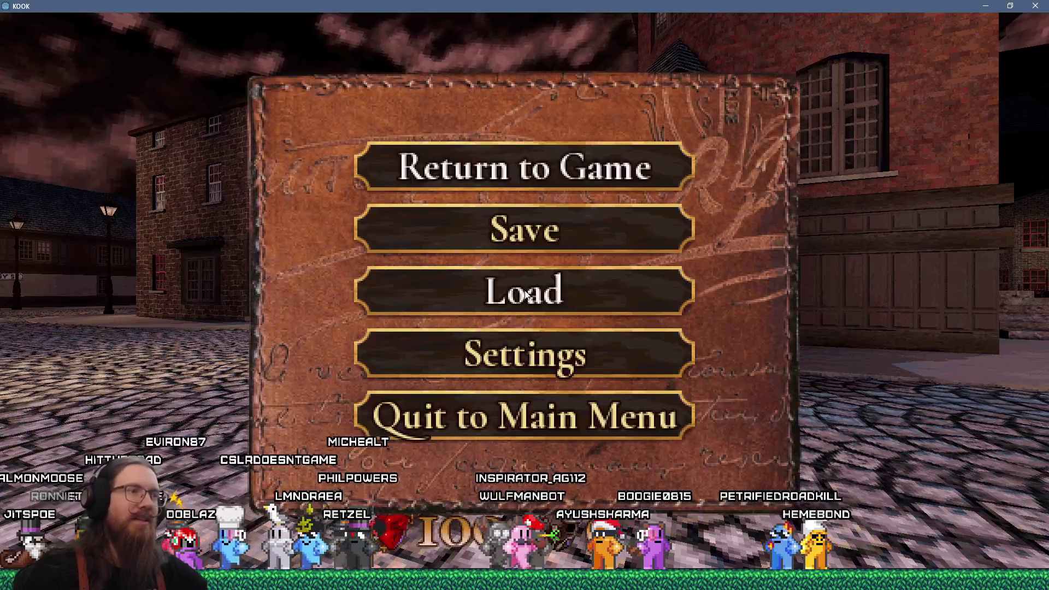
# Step: Switch the crosshair to the thin plus-shaped style in UI Settings and resume playing
pyautogui.click(524, 345)
pyautogui.click(531, 295)
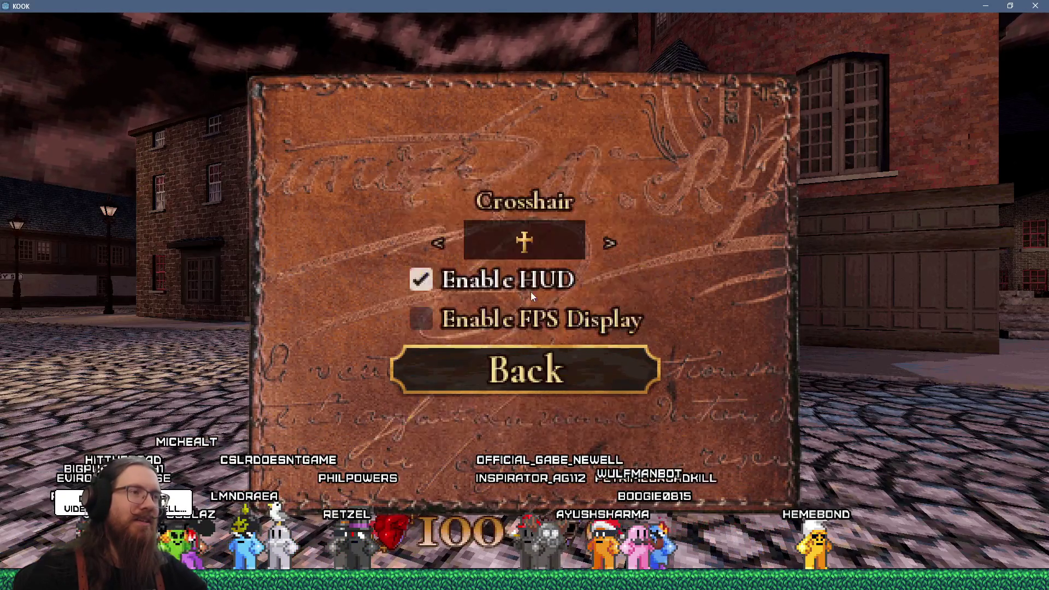
pyautogui.click(440, 244)
pyautogui.click(441, 244)
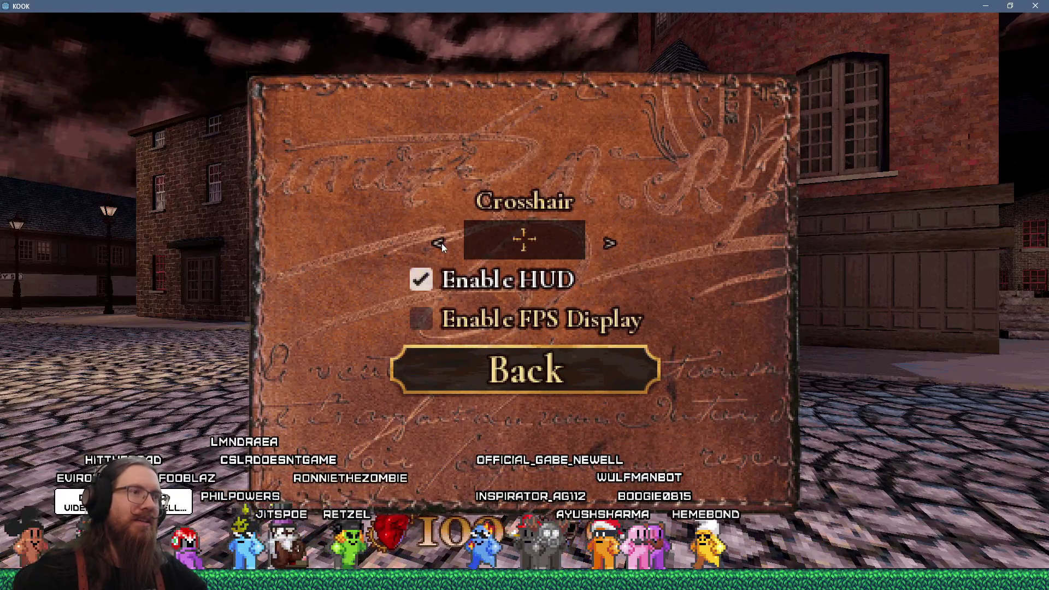
pyautogui.click(442, 244)
pyautogui.click(611, 242)
pyautogui.press('Escape')
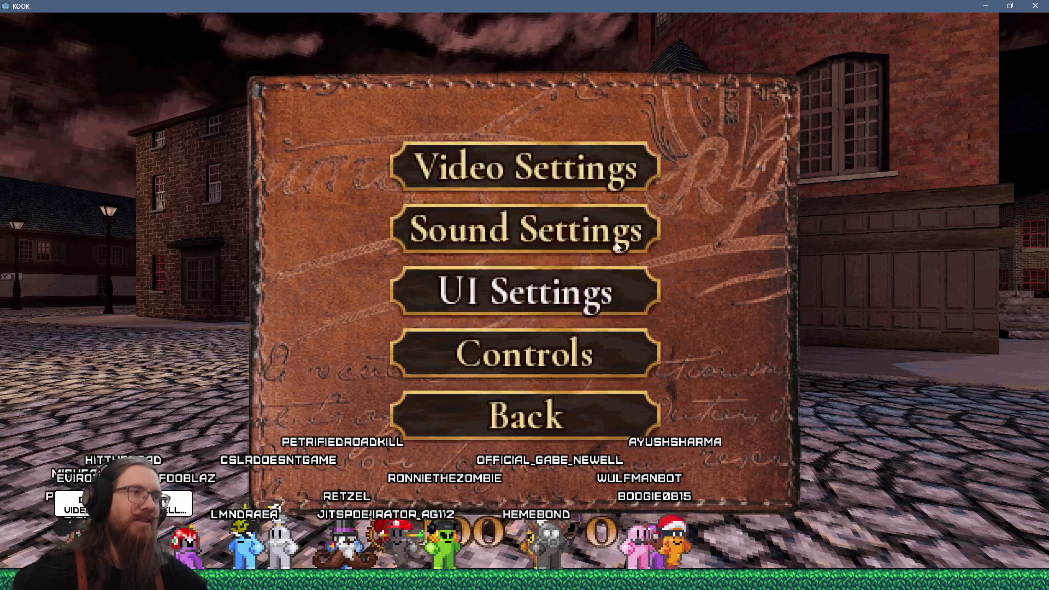
pyautogui.press('Escape')
pyautogui.press('Escape')
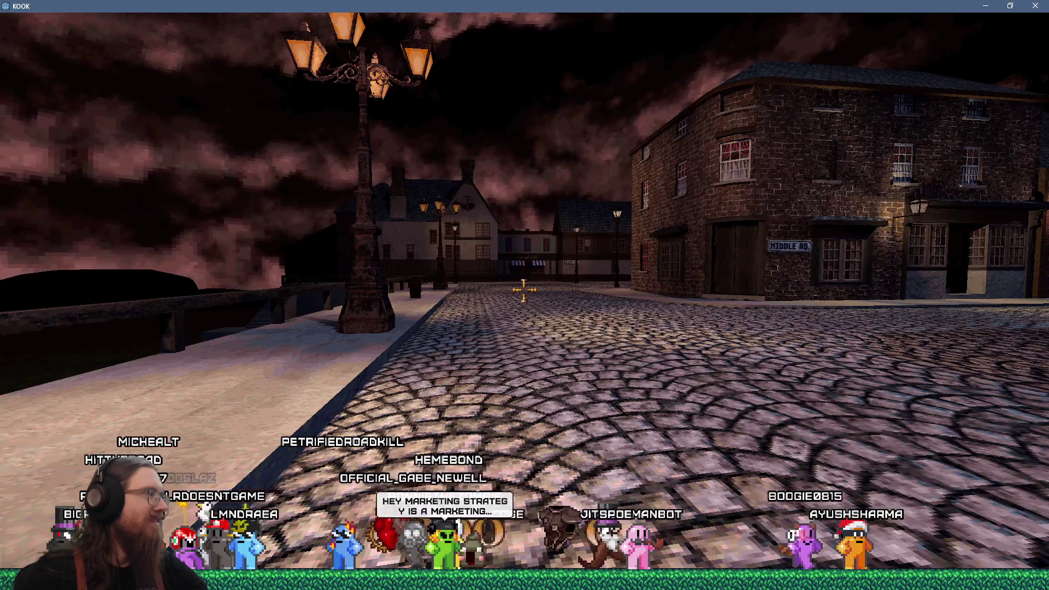
# Step: Walk into the medium-difficulty portal to load the next level and open the console
pyautogui.moveTo(523, 289)
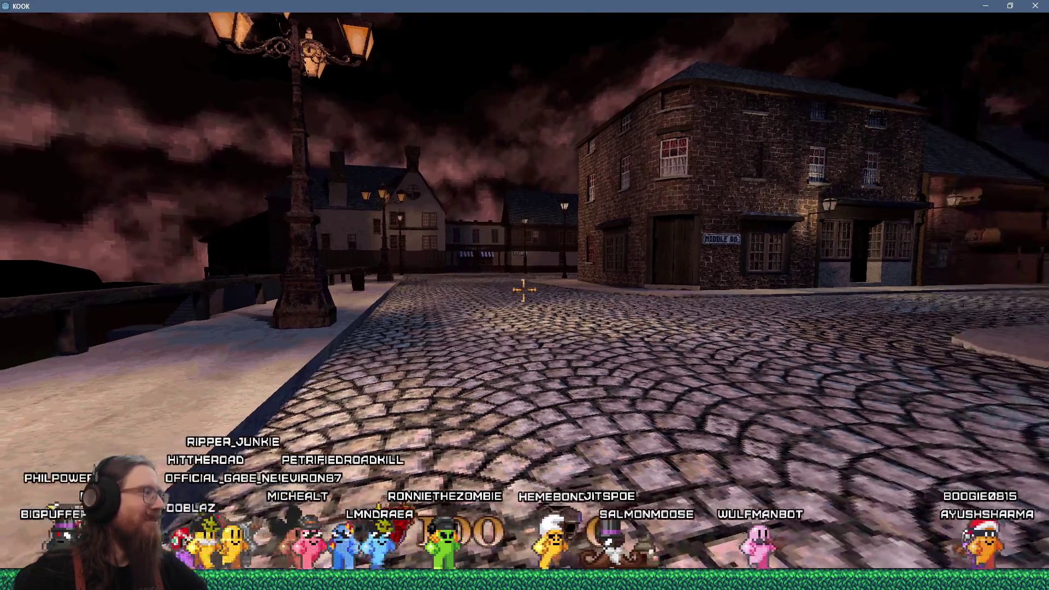
pyautogui.press('w')
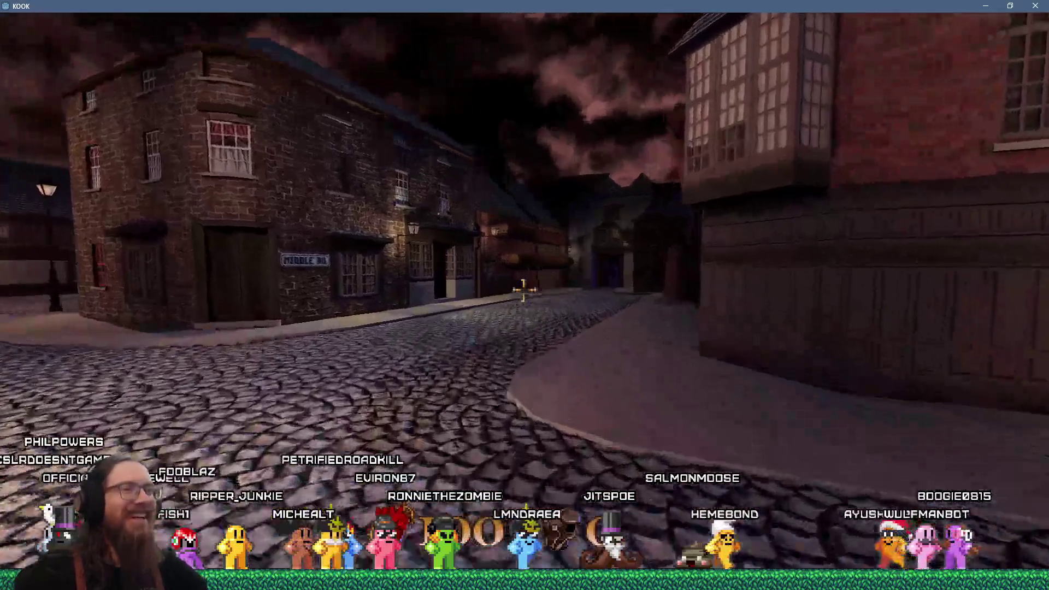
pyautogui.press('w')
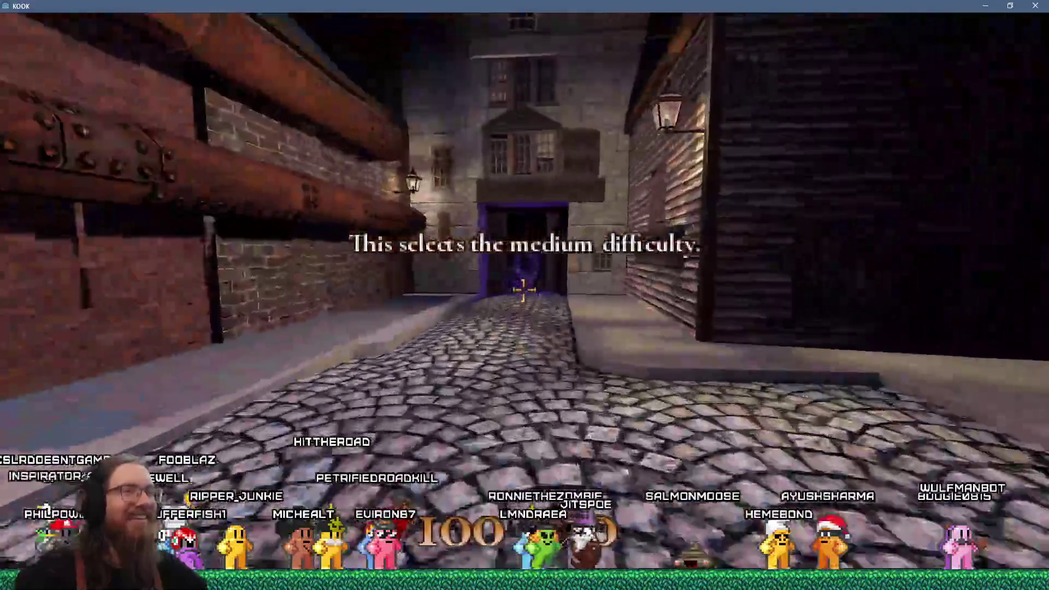
pyautogui.press('w')
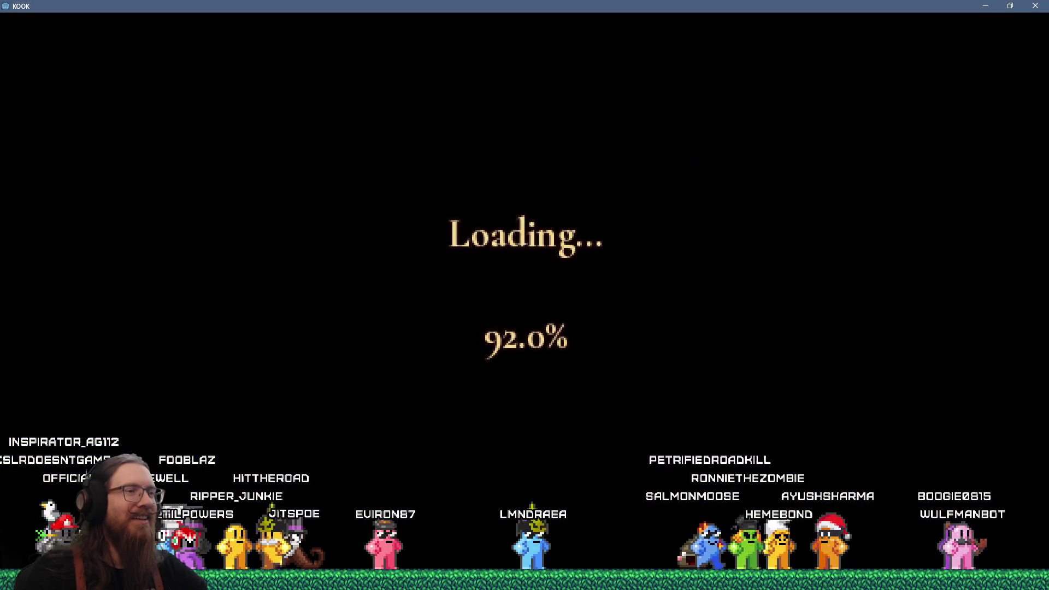
pyautogui.press('`')
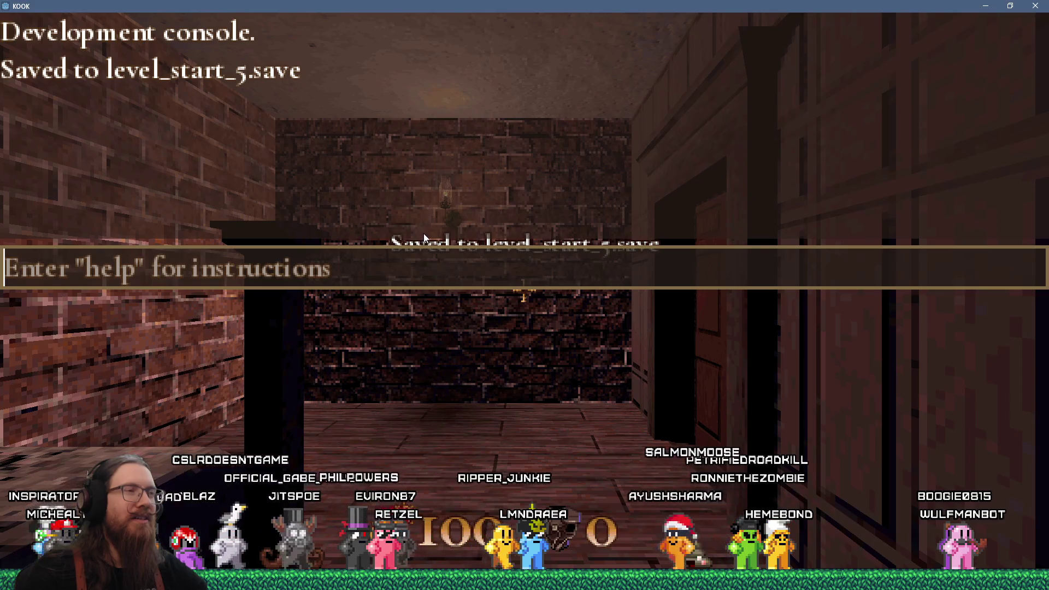
# Step: Switch to Godot and back, then close the frozen KOOK game from the Not Responding dialog
pyautogui.hotkey('alt', 'Tab')
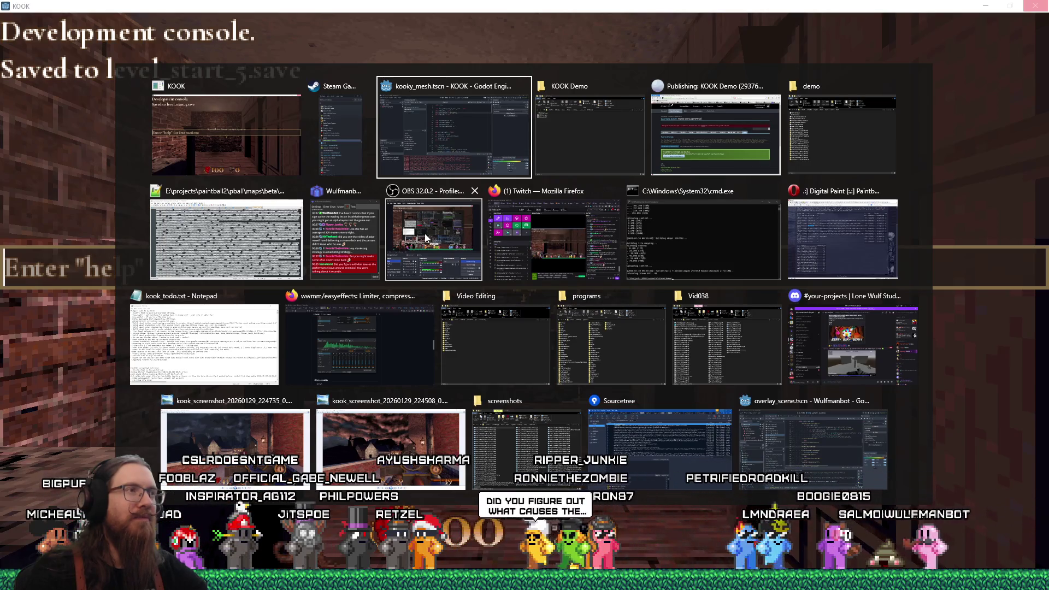
pyautogui.press('alt')
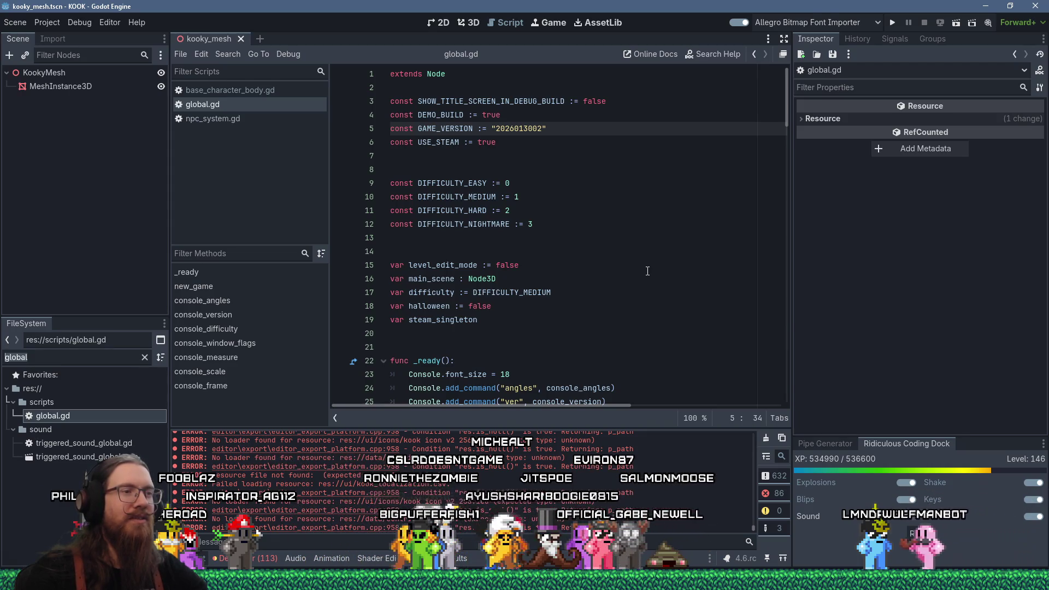
pyautogui.hotkey('alt', 'Tab')
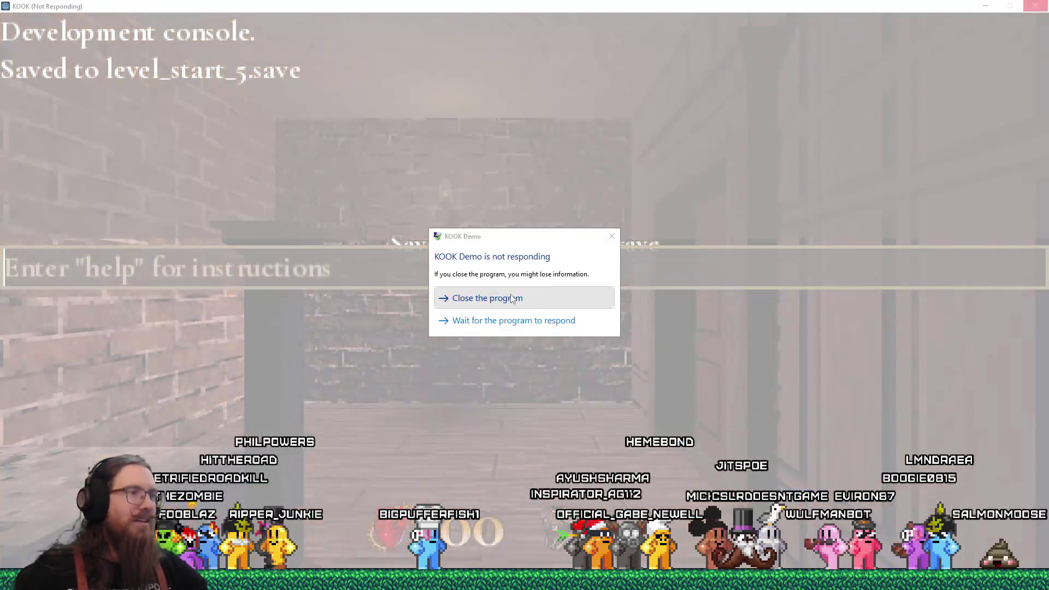
pyautogui.click(481, 298)
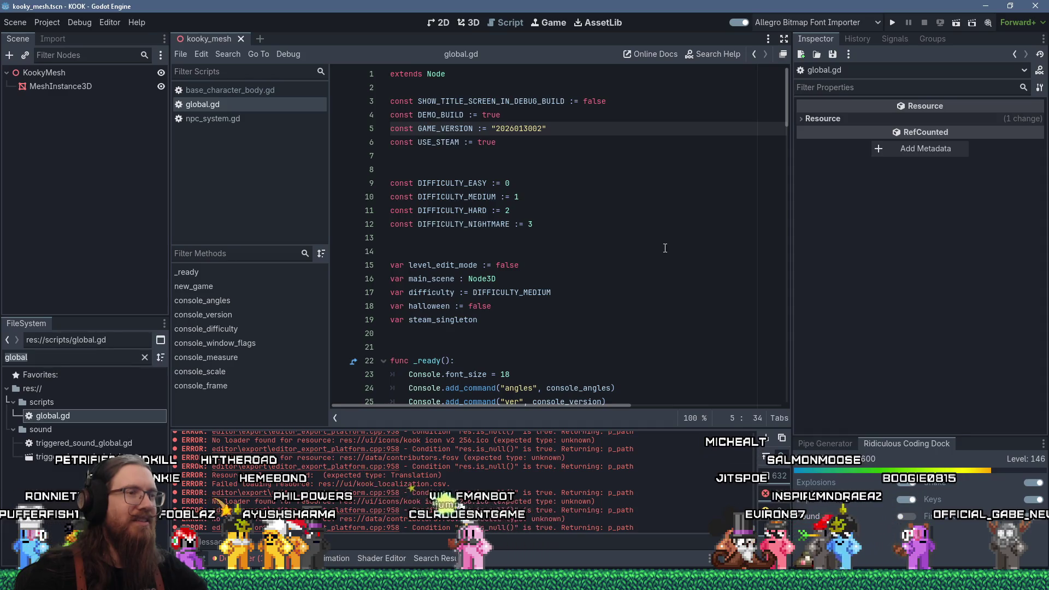
pyautogui.scroll(-9, 665, 248)
# Step: Review the skill, difficulty, measure and frame console commands in global.gd, then switch to Steam
pyautogui.scroll(4, 665, 248)
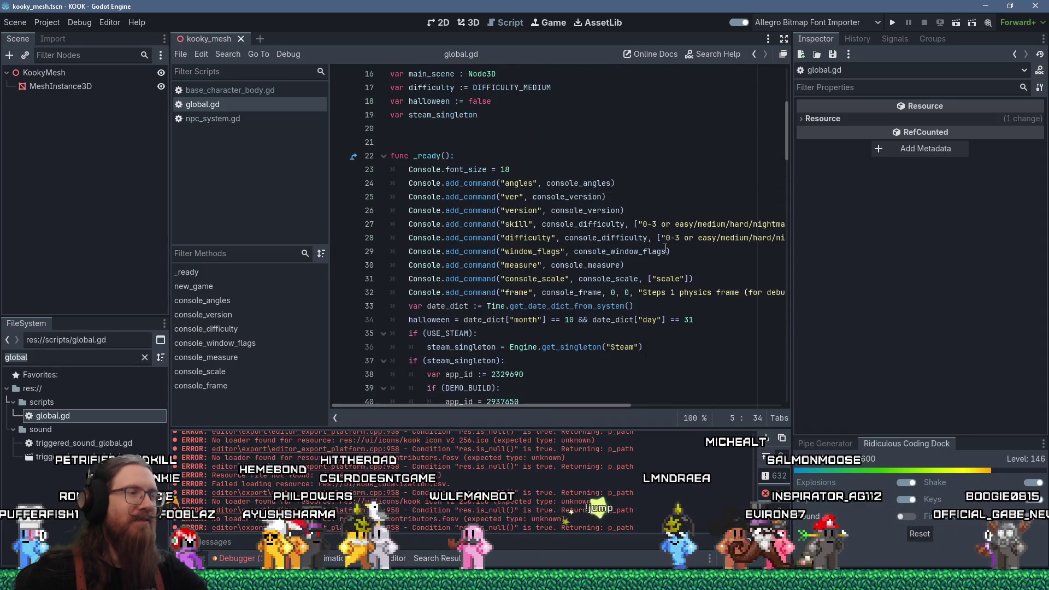
pyautogui.click(643, 223)
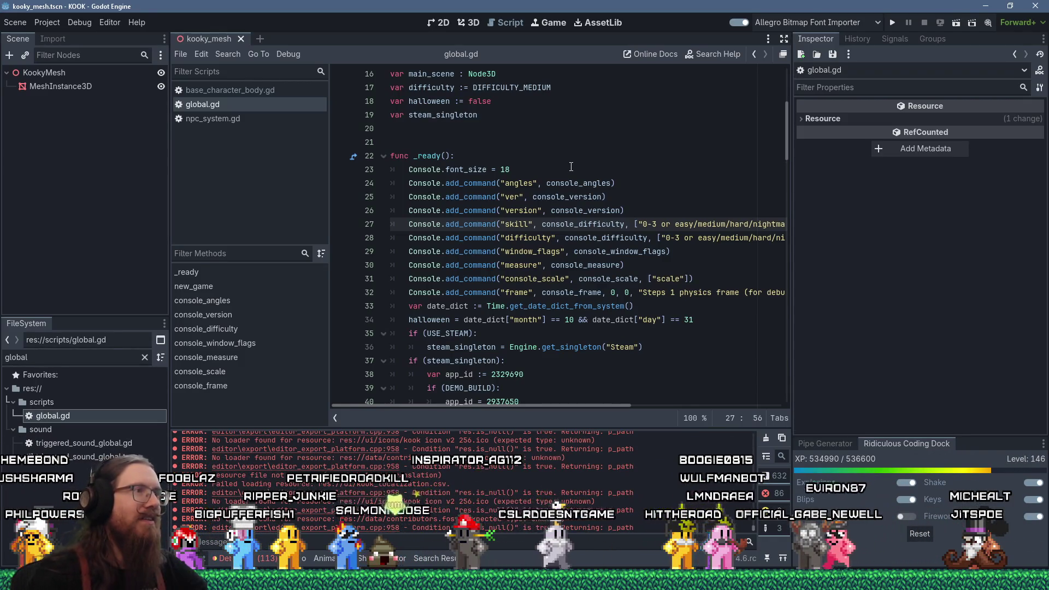
pyautogui.hotkey('alt', 'Tab')
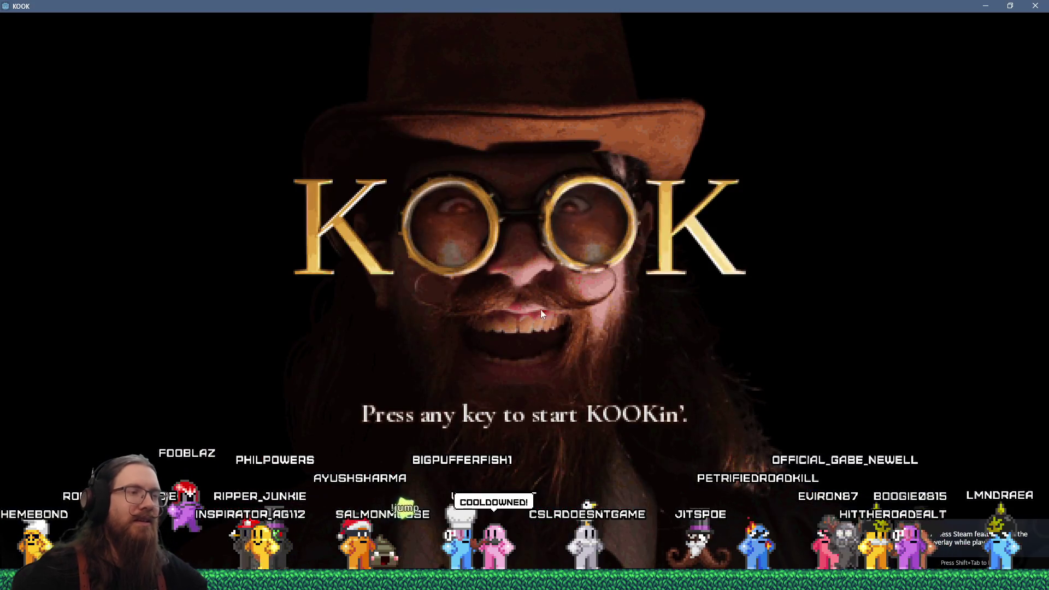
# Step: Get past the KOOK title screen, open Settings, back out, and quit the demo
pyautogui.click(579, 304)
pyautogui.click(447, 355)
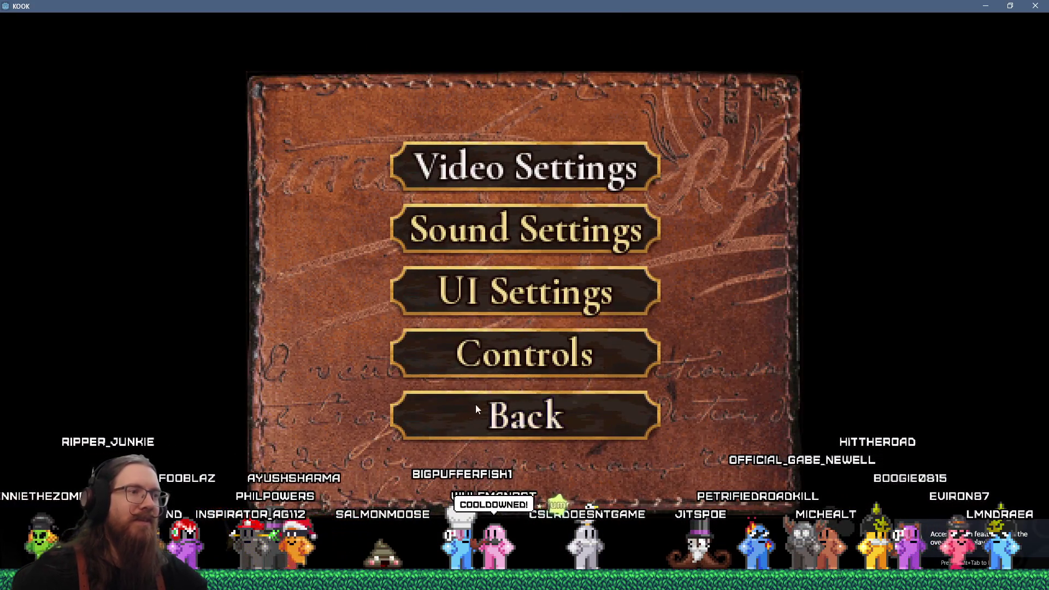
pyautogui.click(476, 409)
pyautogui.press('Escape')
pyautogui.press('Escape')
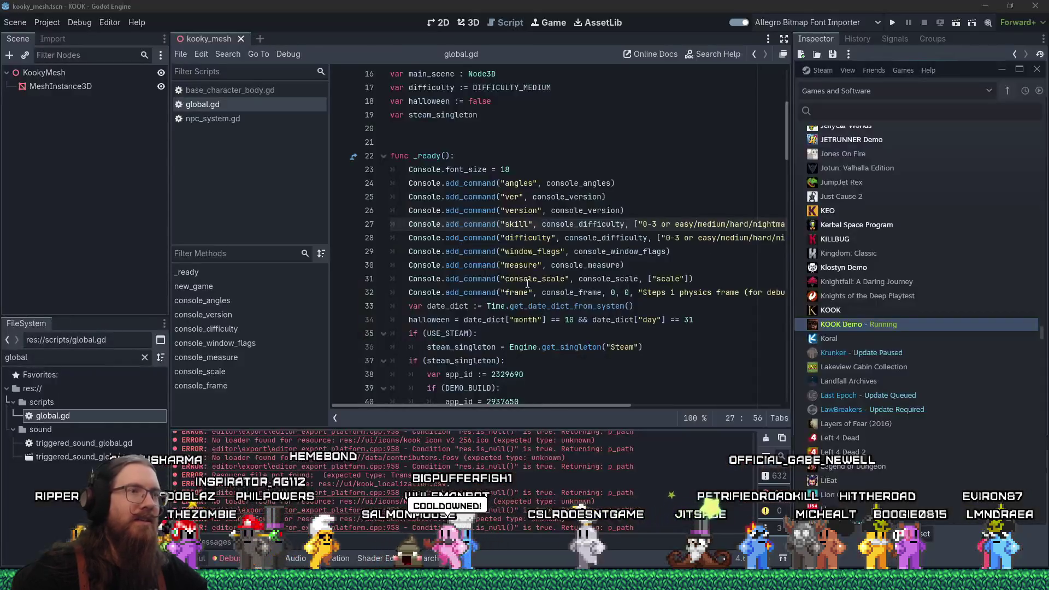
pyautogui.click(526, 5)
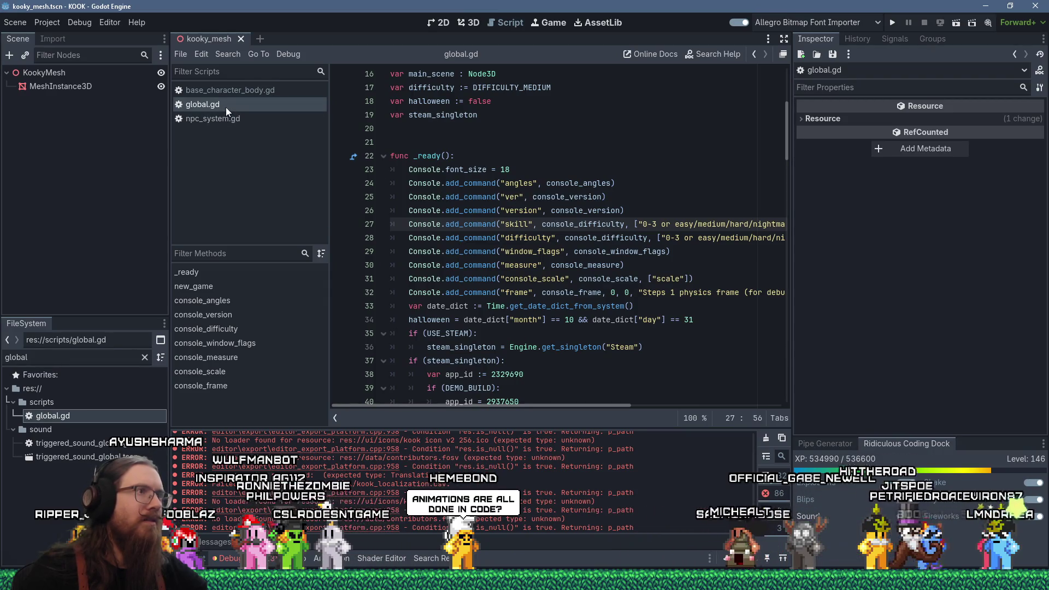
pyautogui.click(568, 186)
pyautogui.hotkey('ctrl', 'Home')
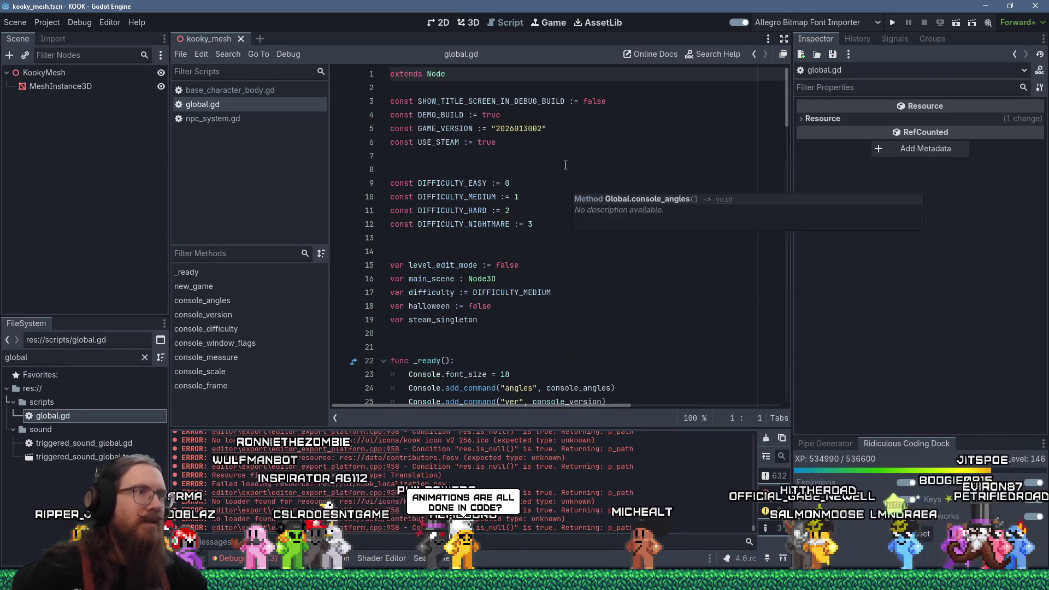
pyautogui.click(539, 129)
pyautogui.press('BackSpace')
pyautogui.write('3')
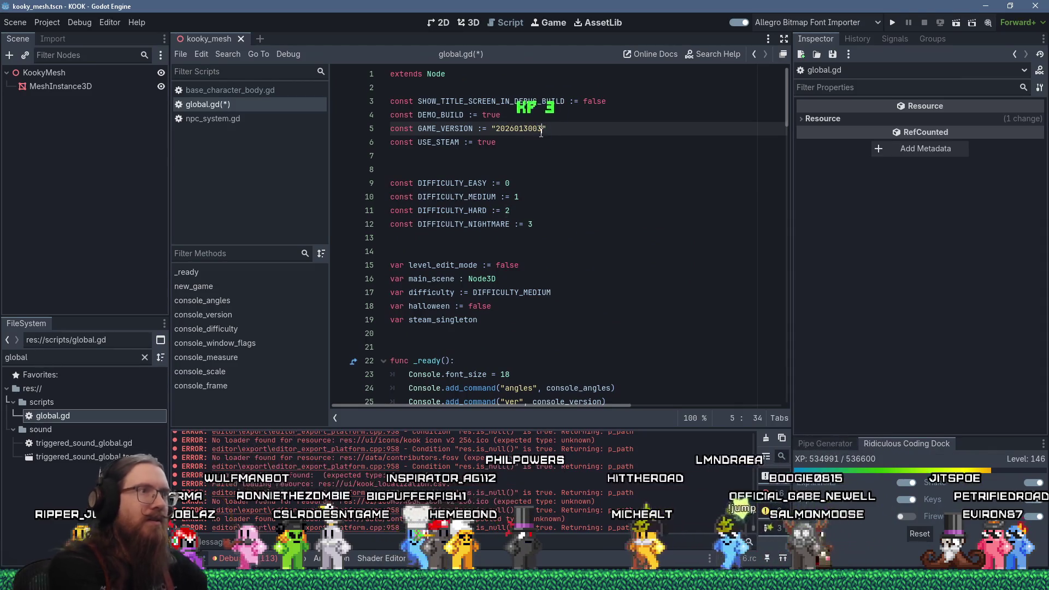
pyautogui.hotkey('ctrl', 's')
pyautogui.click(47, 23)
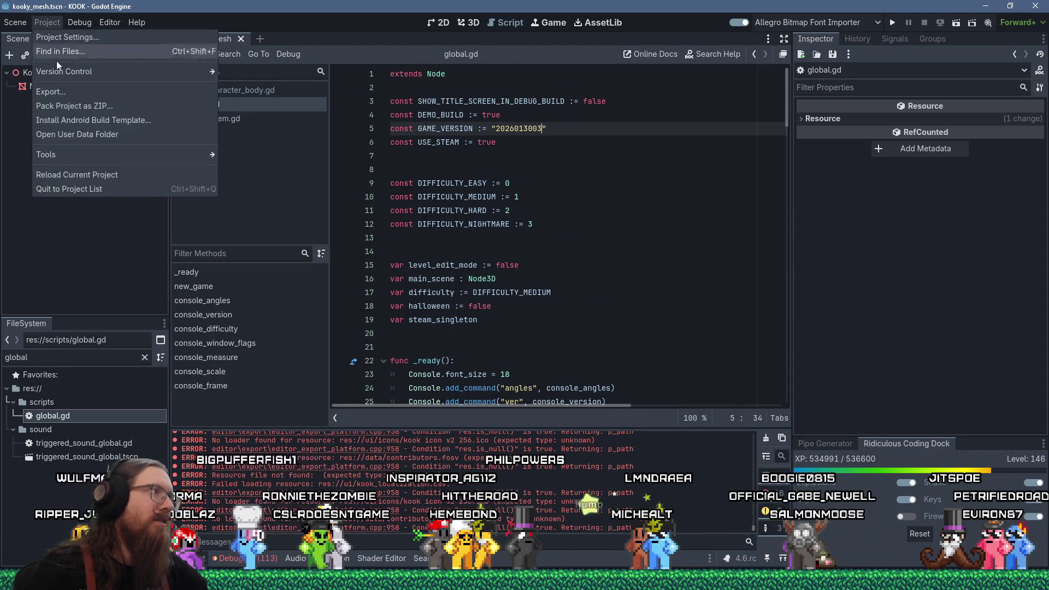
# Step: In the export Resources tree, collapse addons and expand the sound and ui sound folders
pyautogui.click(55, 92)
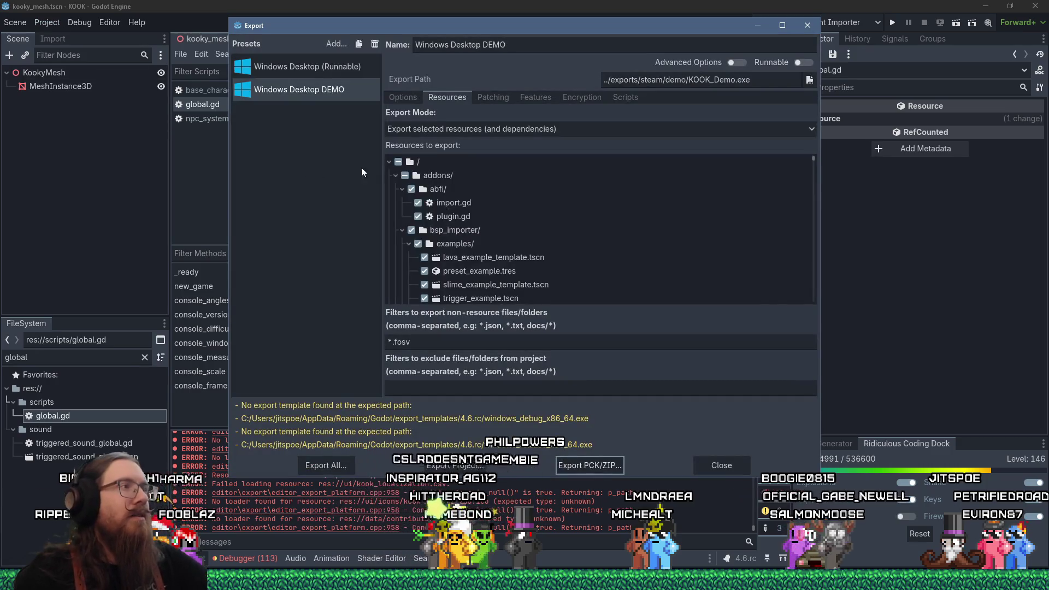
pyautogui.click(395, 174)
pyautogui.scroll(-3, 395, 202)
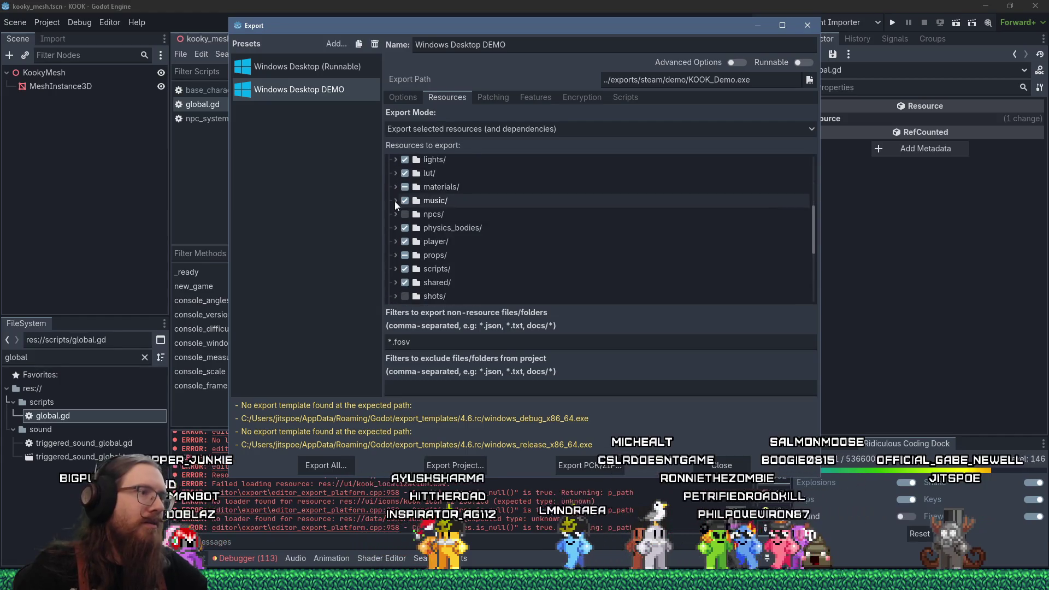
pyautogui.scroll(-3, 395, 203)
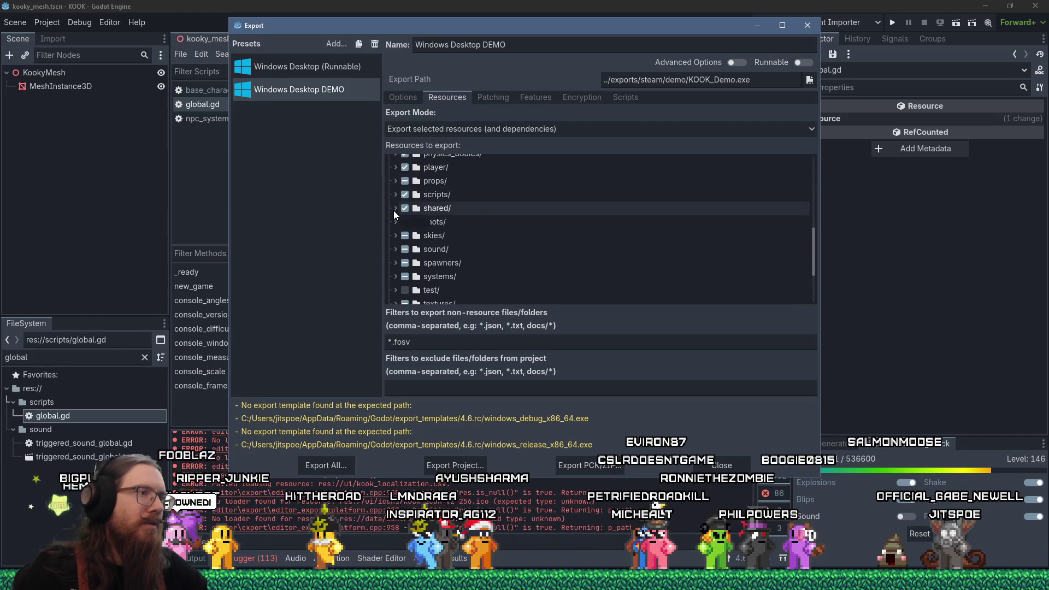
pyautogui.scroll(-1, 393, 212)
pyautogui.click(394, 231)
pyautogui.scroll(-3, 395, 236)
pyautogui.scroll(-3, 395, 237)
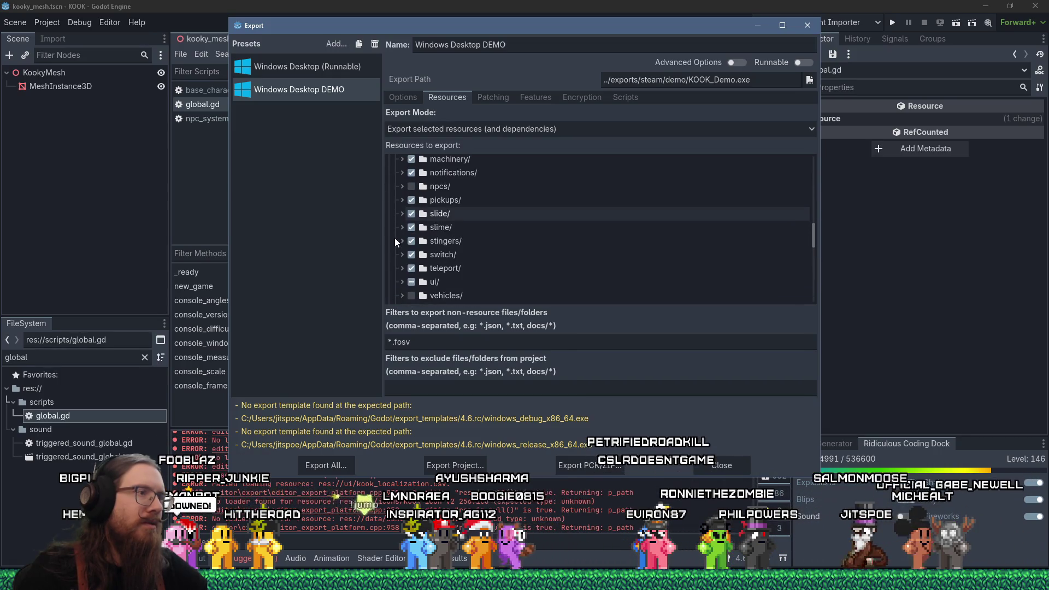
pyautogui.click(402, 282)
pyautogui.scroll(-5, 403, 280)
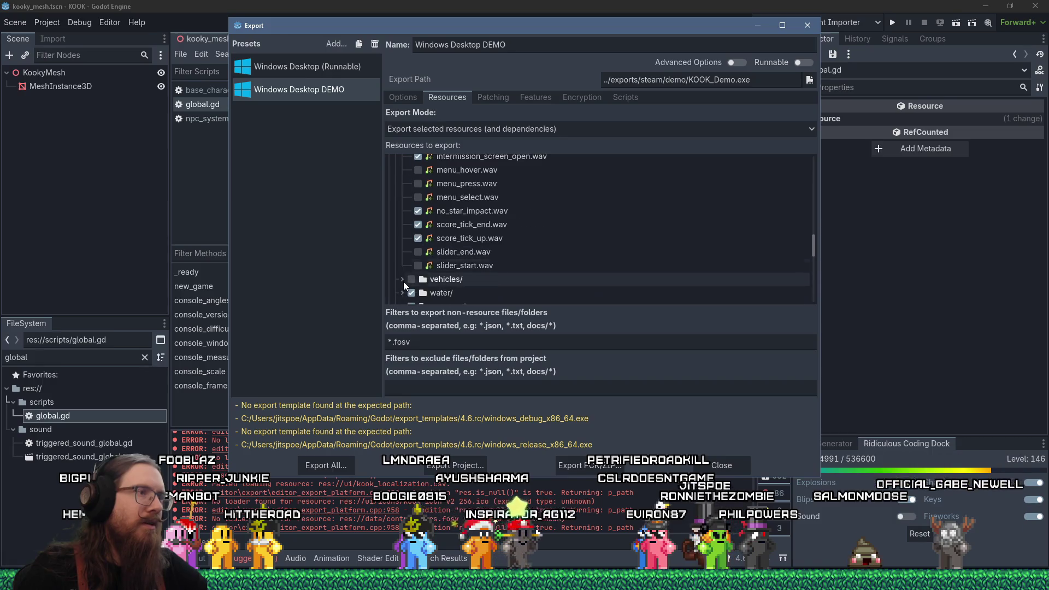
# Step: Include menu_hover, menu_press, menu_select, slider_end and slider_start .wav files in the export
pyautogui.click(418, 207)
pyautogui.click(418, 220)
pyautogui.click(418, 235)
pyautogui.scroll(-2, 420, 236)
pyautogui.click(419, 234)
pyautogui.click(418, 247)
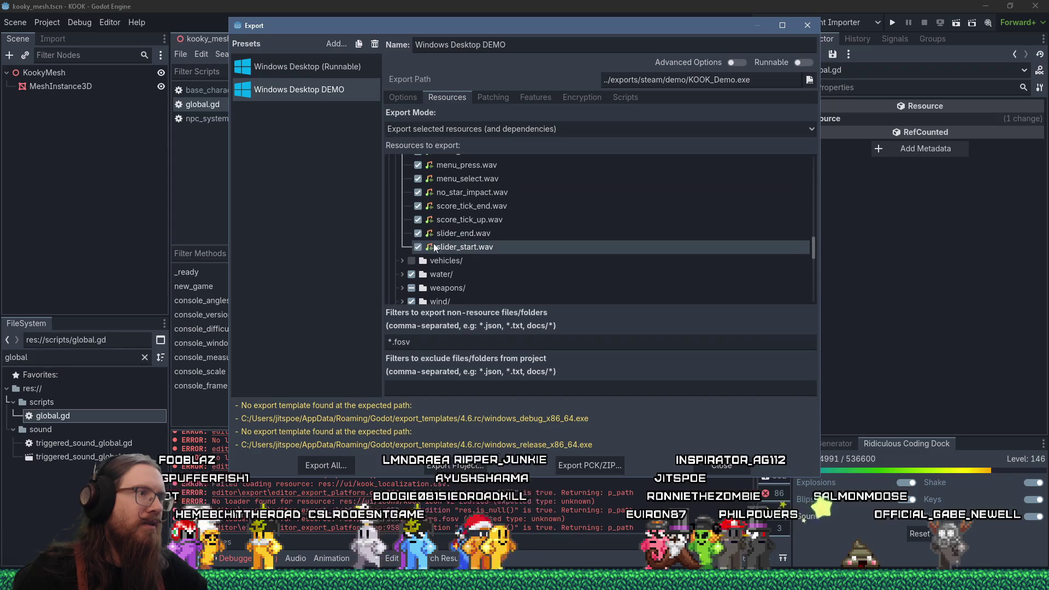
pyautogui.scroll(-1, 474, 244)
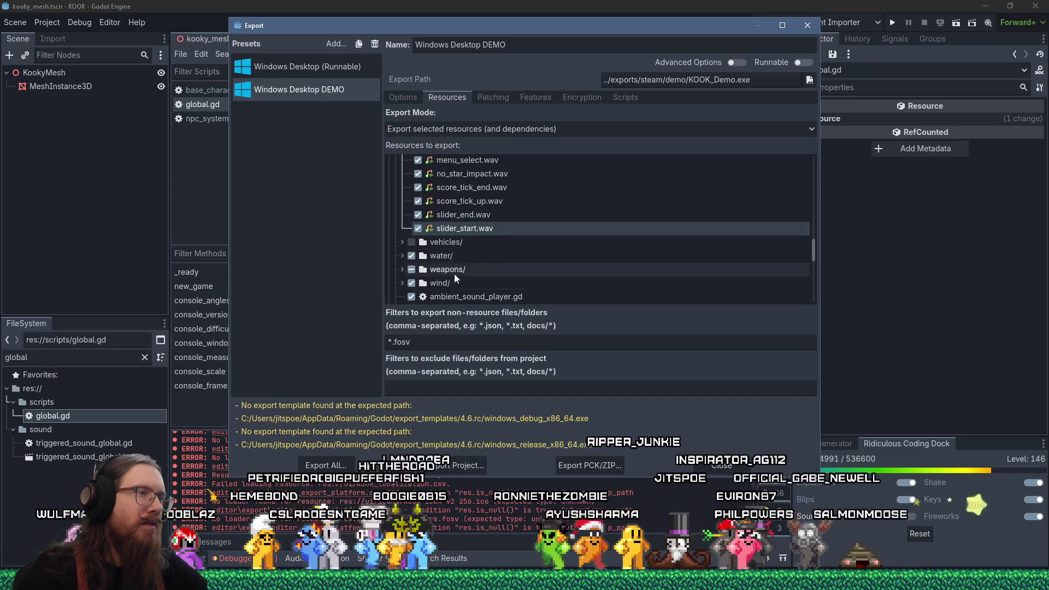
# Step: Expand weapons/rocket_launcher and include rocket_launcher_alt_fire_ready.wav in the export
pyautogui.click(402, 269)
pyautogui.scroll(-2, 419, 267)
pyautogui.scroll(-2, 418, 268)
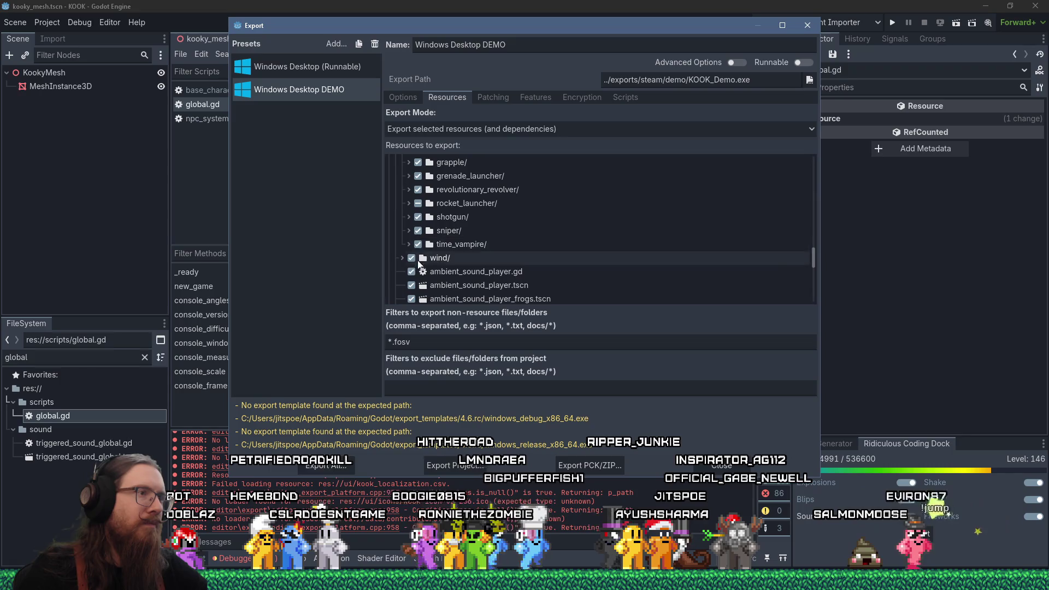
pyautogui.click(409, 203)
pyautogui.click(425, 258)
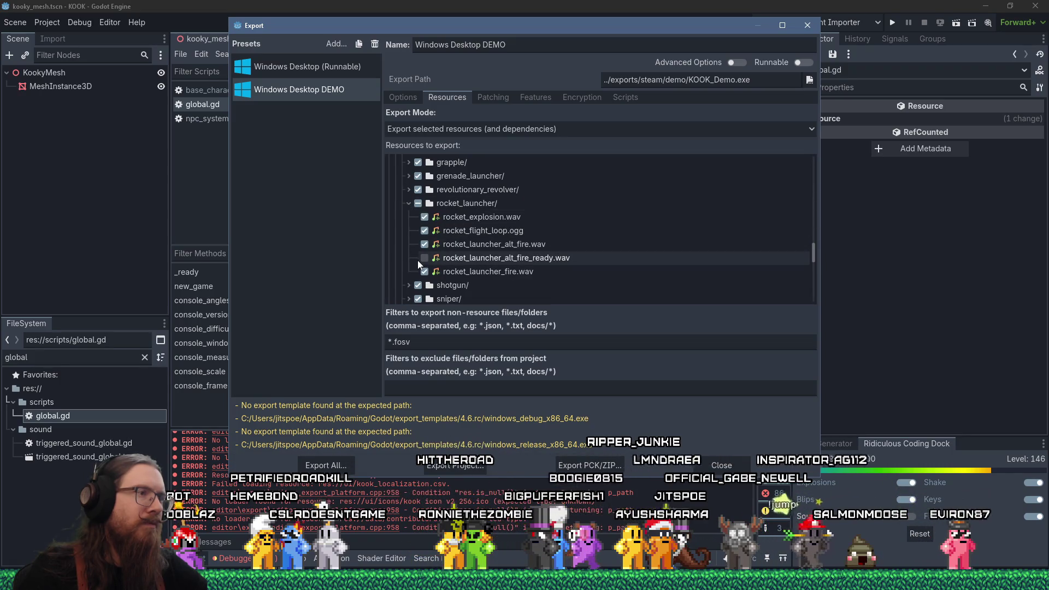
pyautogui.scroll(-2, 490, 257)
pyautogui.scroll(-3, 499, 256)
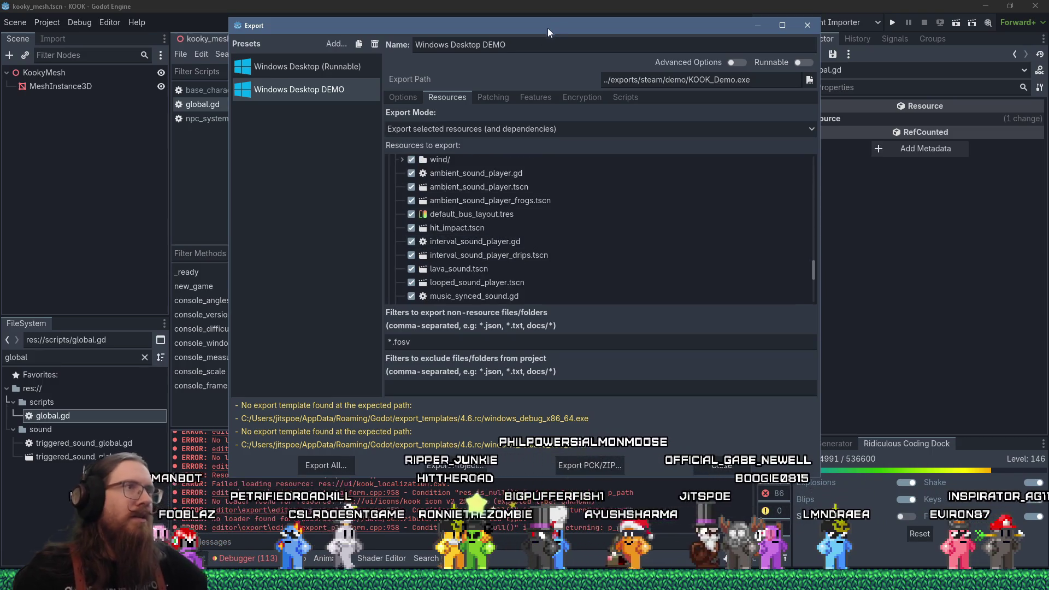
# Step: Move the Export window aside to read the script, then put it back in place
pyautogui.moveTo(556, 21)
pyautogui.mouseDown()
pyautogui.moveTo(570, 240)
pyautogui.moveTo(555, 269)
pyautogui.mouseUp()
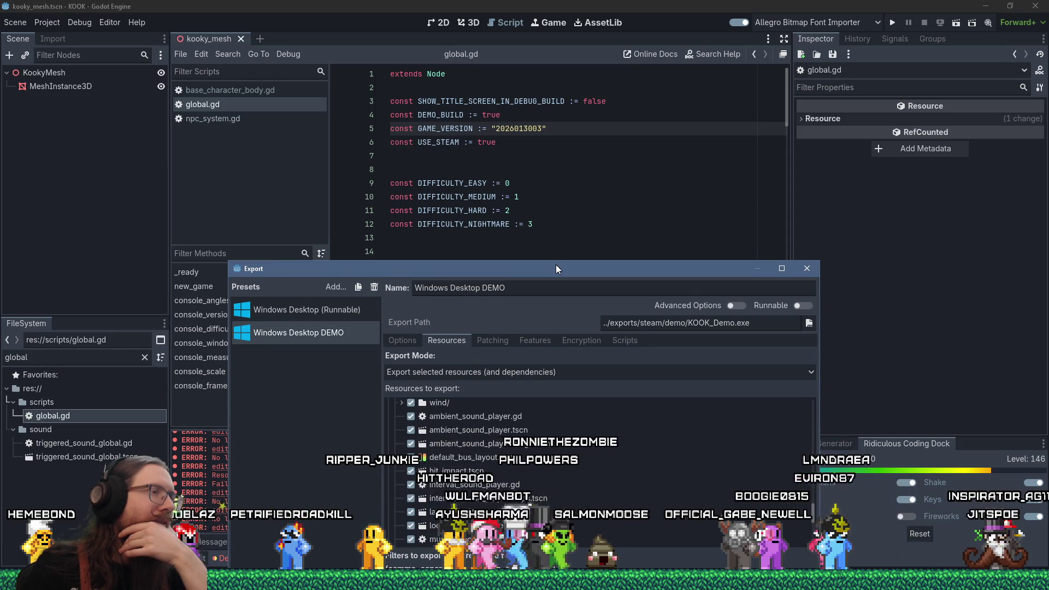
pyautogui.moveTo(556, 269); pyautogui.dragTo(541, 15)
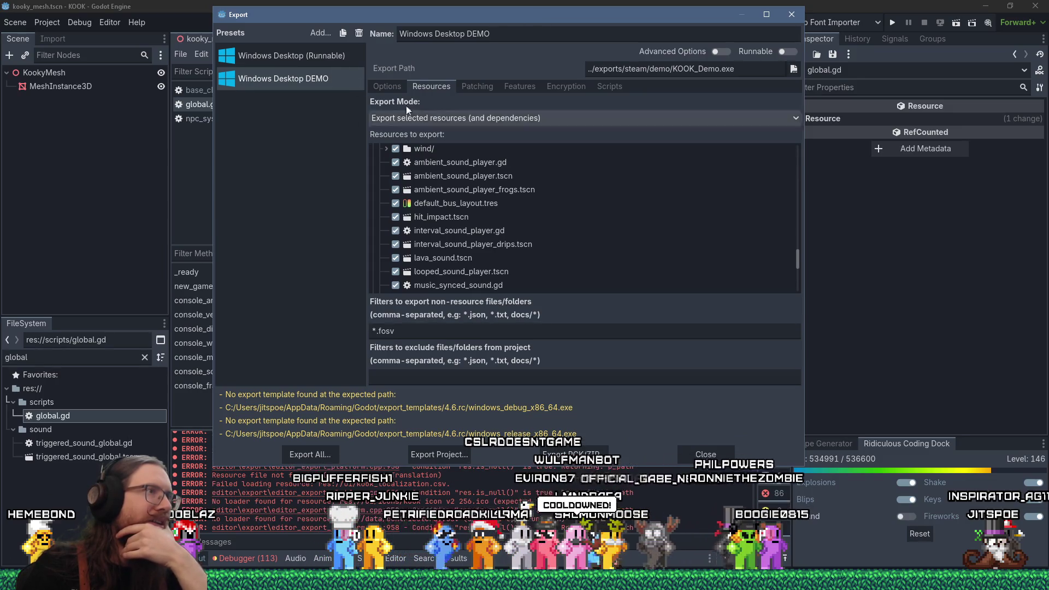
pyautogui.moveTo(797, 269); pyautogui.dragTo(802, 143)
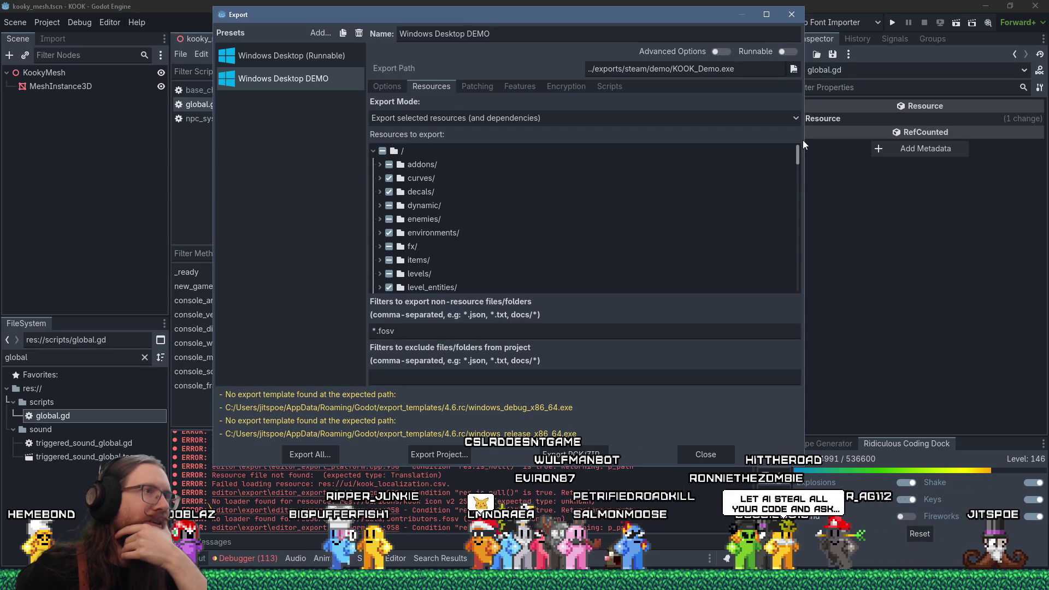
pyautogui.moveTo(802, 140)
pyautogui.mouseDown()
pyautogui.moveTo(808, 306)
pyautogui.moveTo(818, 148)
pyautogui.mouseUp()
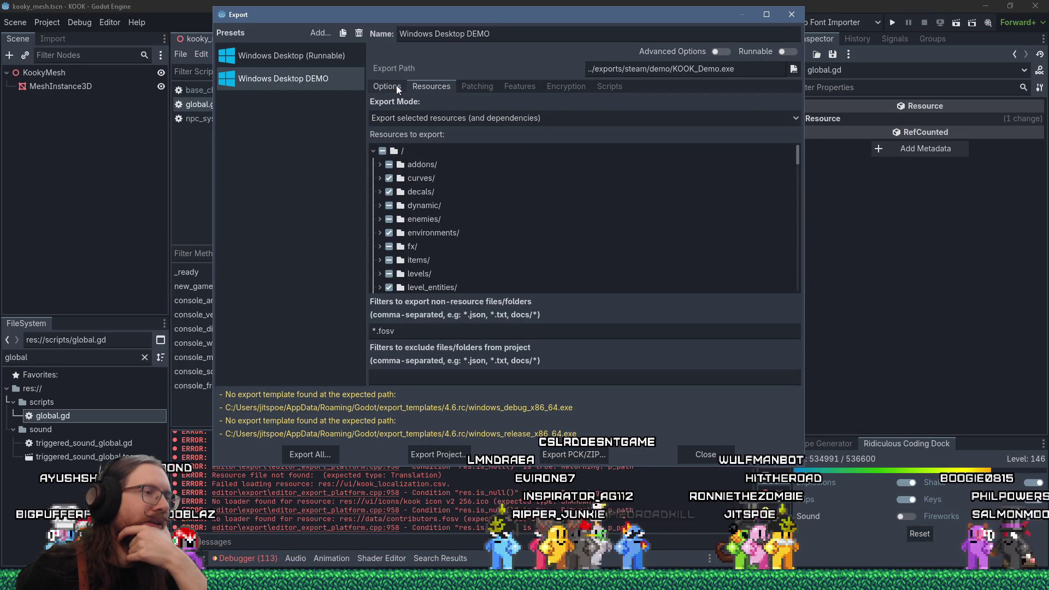
# Step: Export the Windows Desktop DEMO preset as KOOK_Demo.exe, overwriting the existing executable
pyautogui.click(461, 459)
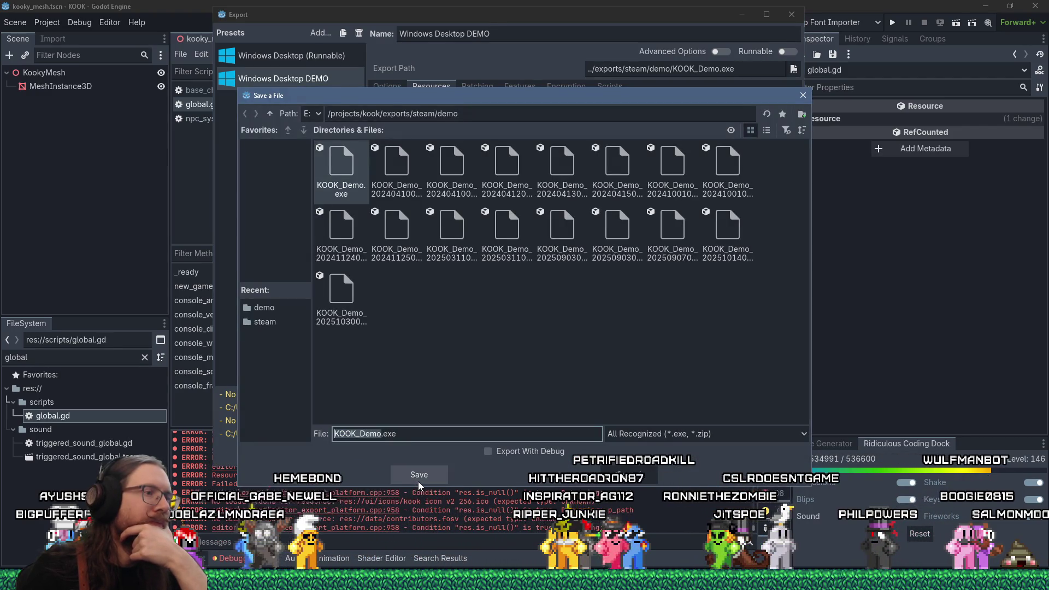
pyautogui.click(418, 479)
pyautogui.click(471, 315)
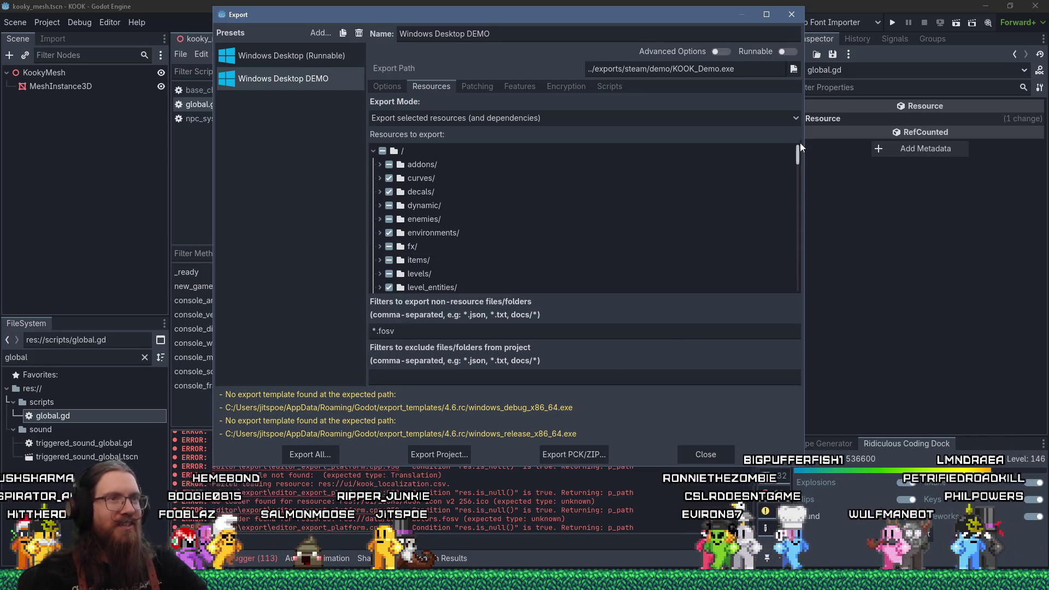
pyautogui.moveTo(798, 154); pyautogui.dragTo(785, 305)
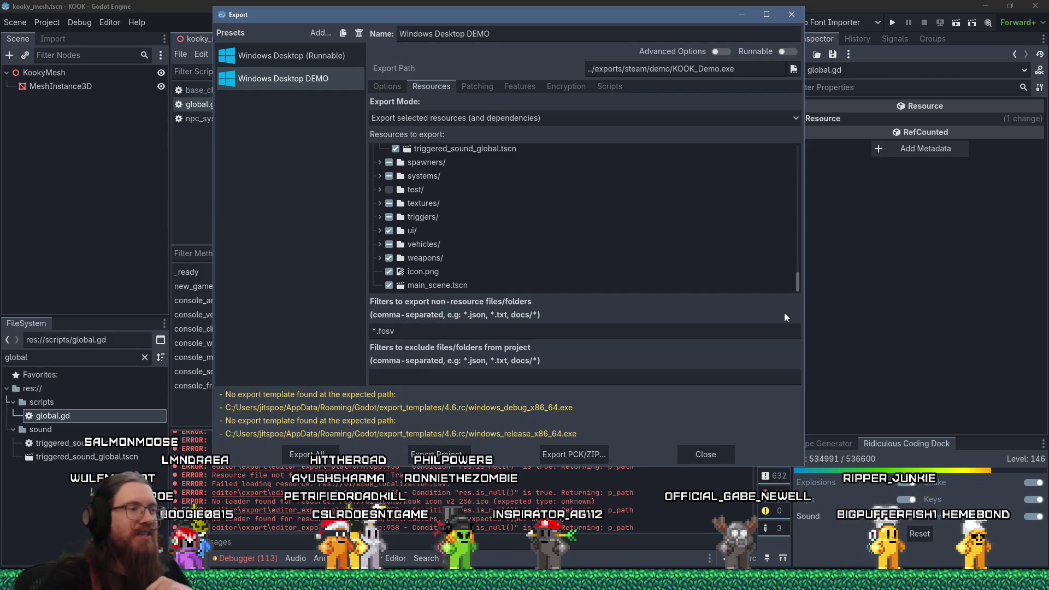
pyautogui.hotkey('alt', 'Tab')
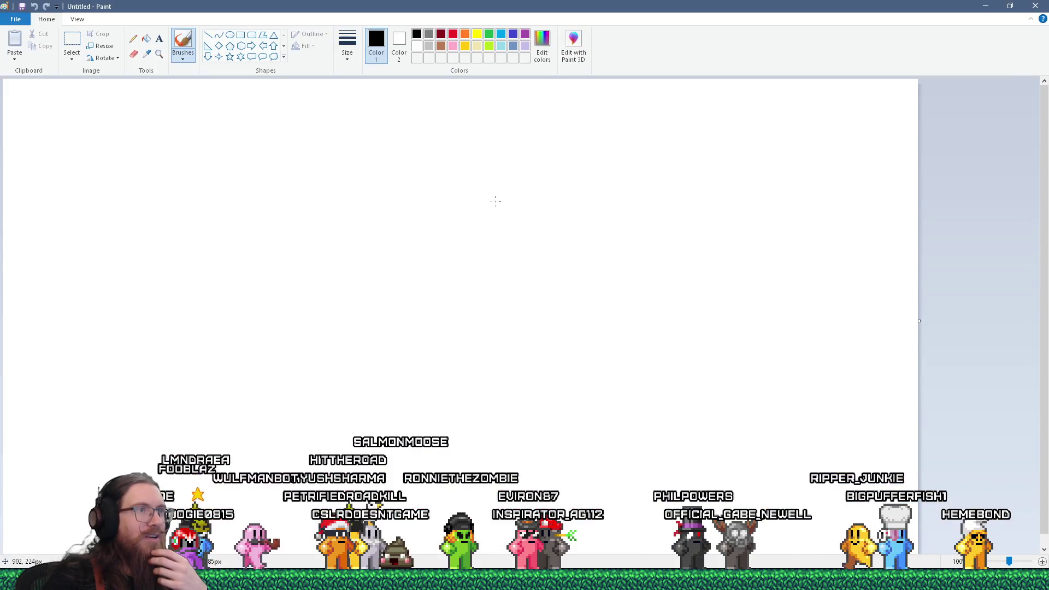
# Step: Extend the right and bottom strokes of the sketch and add a small loop at the peak
pyautogui.moveTo(526, 227); pyautogui.dragTo(536, 231)
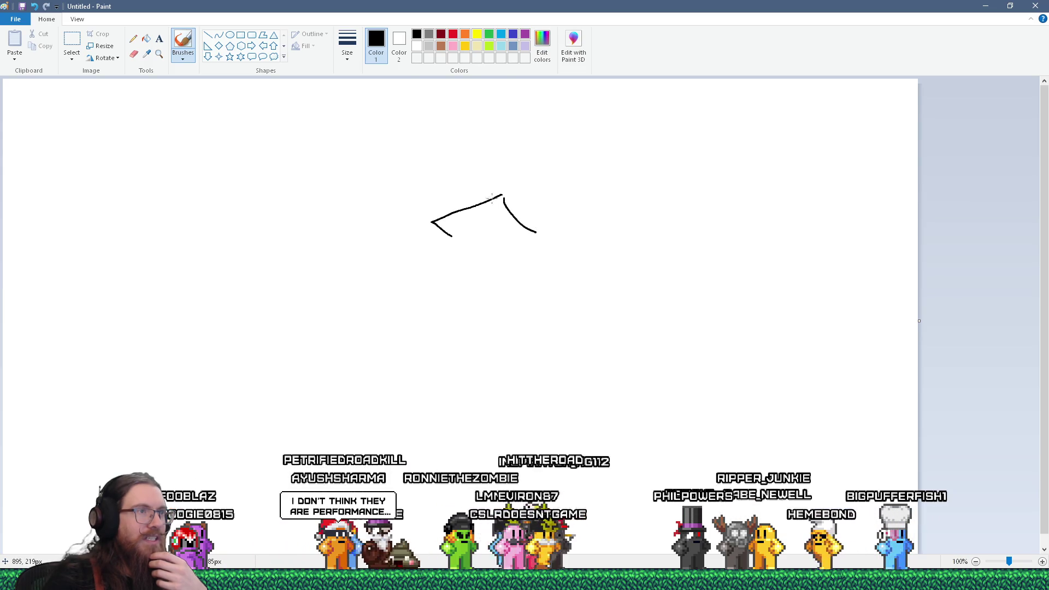
pyautogui.moveTo(502, 196); pyautogui.dragTo(532, 234)
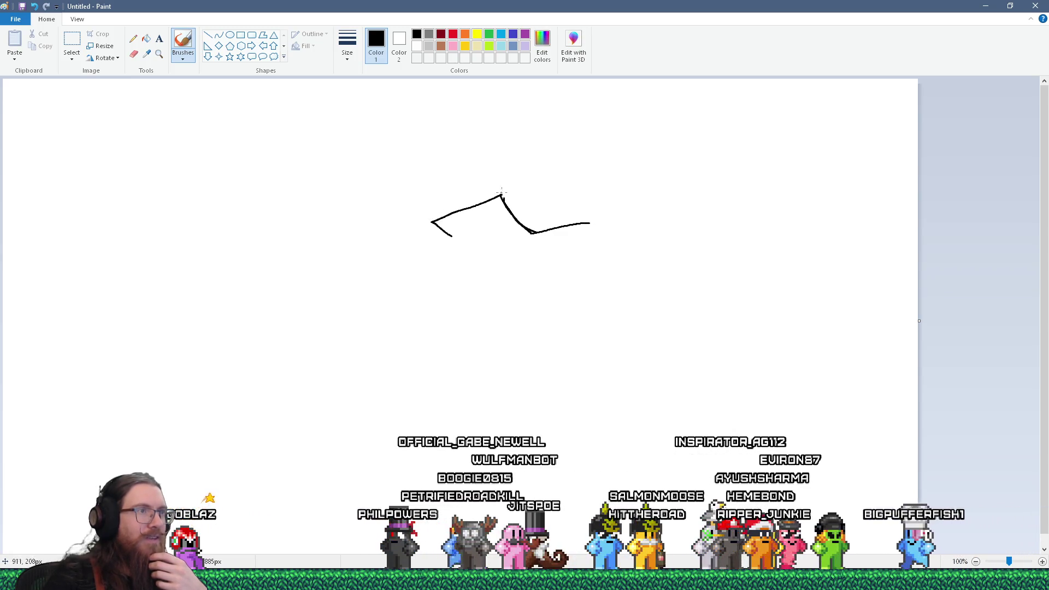
pyautogui.moveTo(502, 194); pyautogui.dragTo(501, 191)
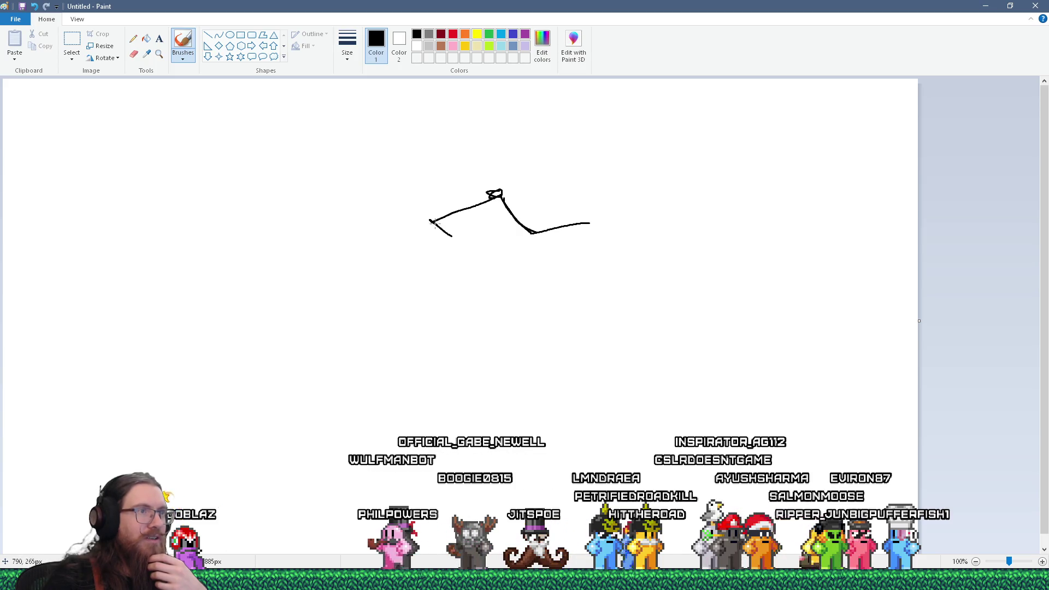
pyautogui.moveTo(494, 245)
pyautogui.mouseDown()
pyautogui.moveTo(529, 235)
pyautogui.moveTo(512, 248)
pyautogui.mouseUp()
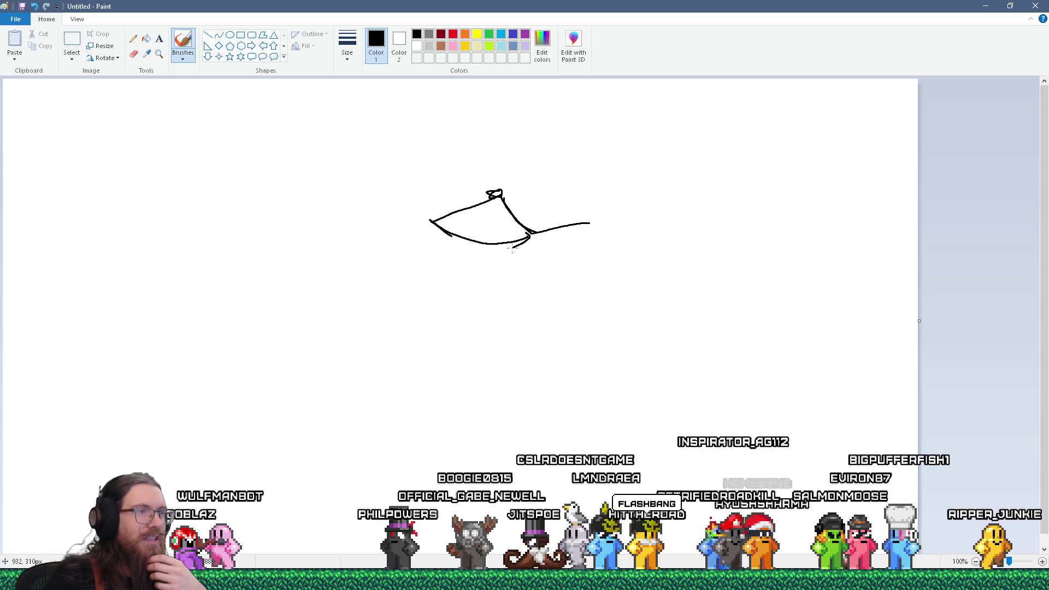
# Step: Undo three unwanted strokes, then redraw the top circle-and-line and the lower edge
pyautogui.hotkey('ctrl', 'z')
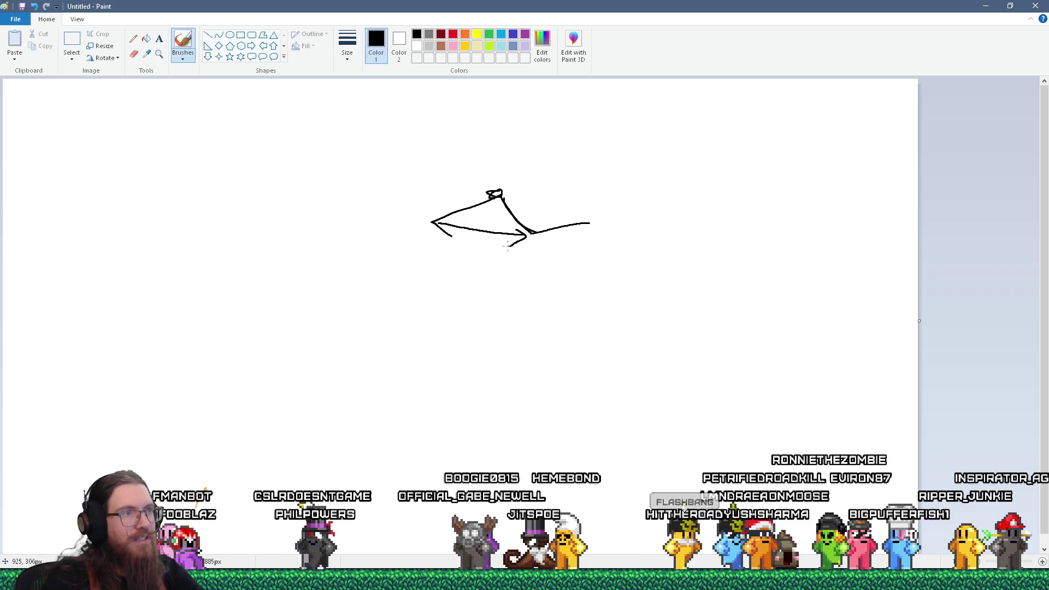
pyautogui.hotkey('ctrl', 'z')
pyautogui.hotkey('ctrl', 'z')
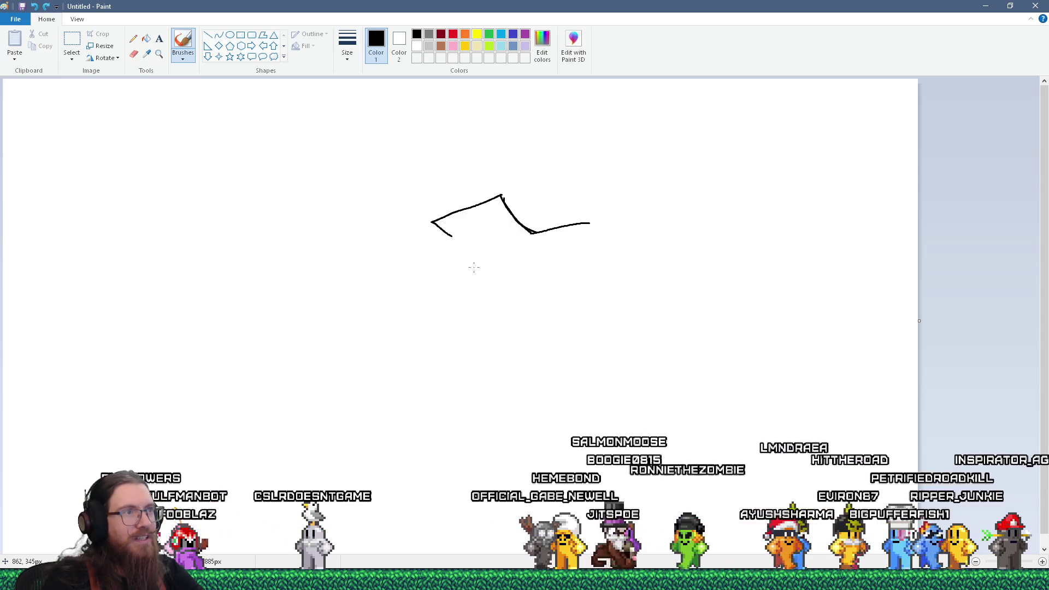
pyautogui.hotkey('ctrl', 'z')
pyautogui.moveTo(507, 198)
pyautogui.mouseDown()
pyautogui.moveTo(505, 185)
pyautogui.moveTo(599, 190)
pyautogui.mouseUp()
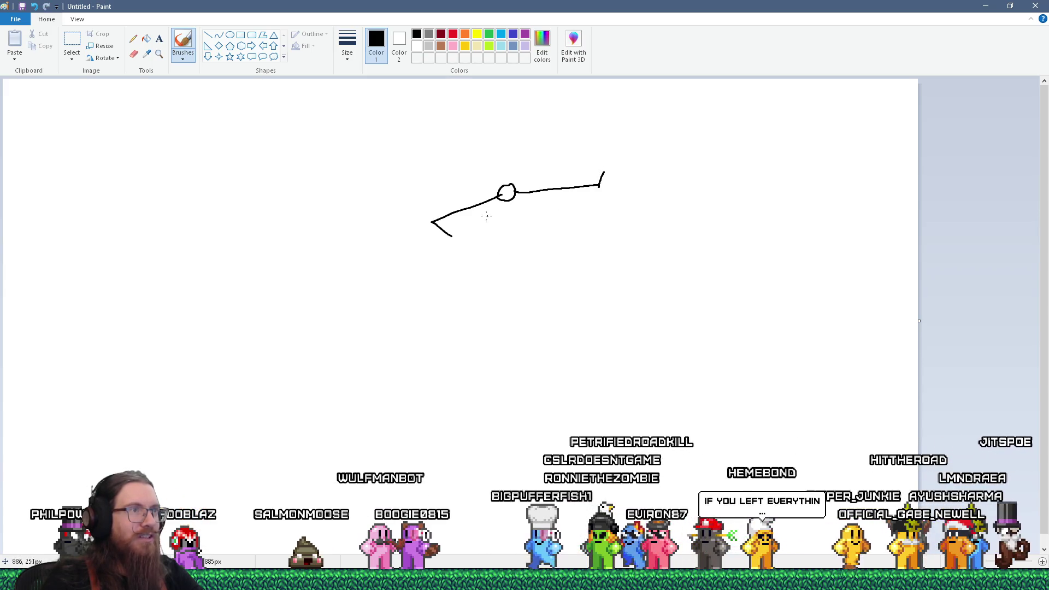
pyautogui.moveTo(433, 221); pyautogui.dragTo(538, 205)
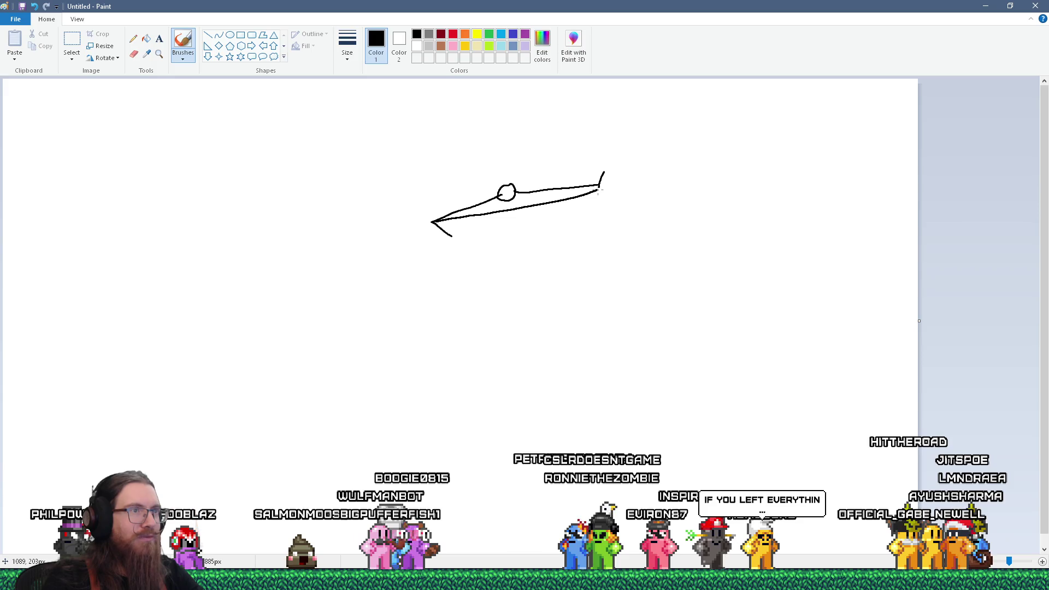